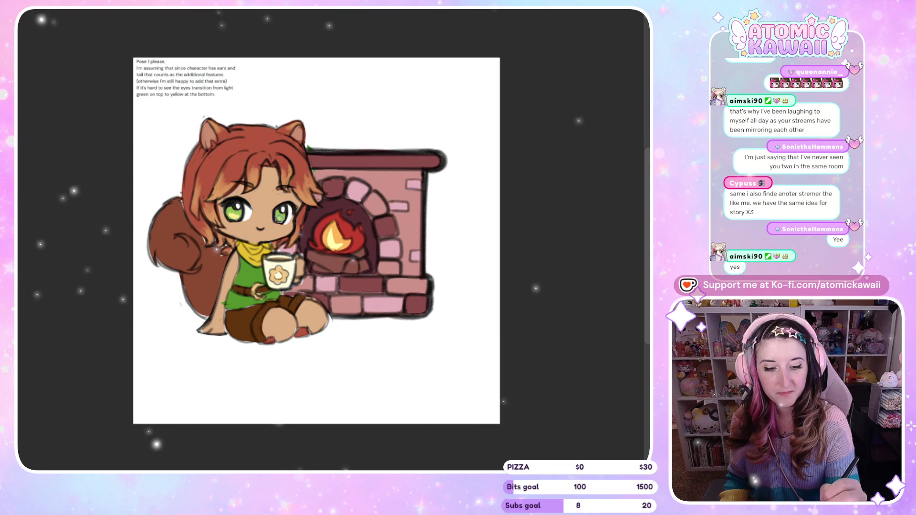
Flip the canvas horizontally back and forth to check the drawing mirrored.
key(h)
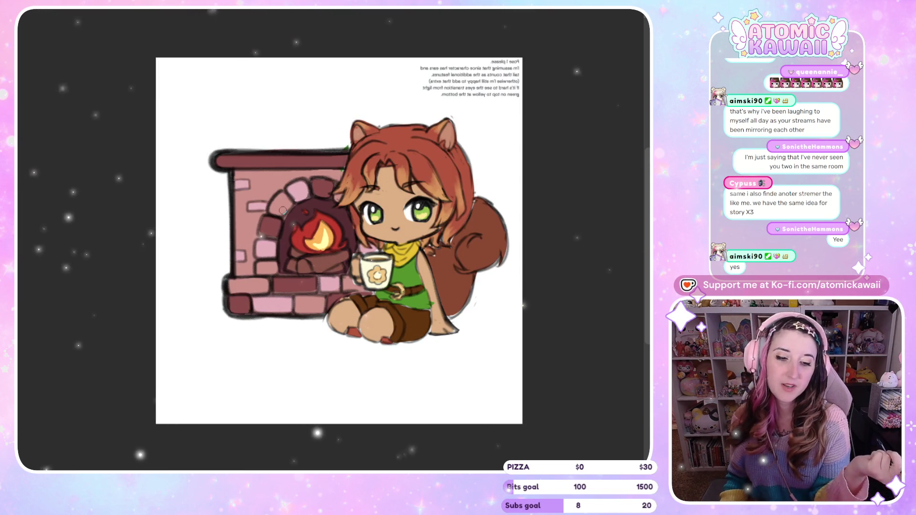
key(h)
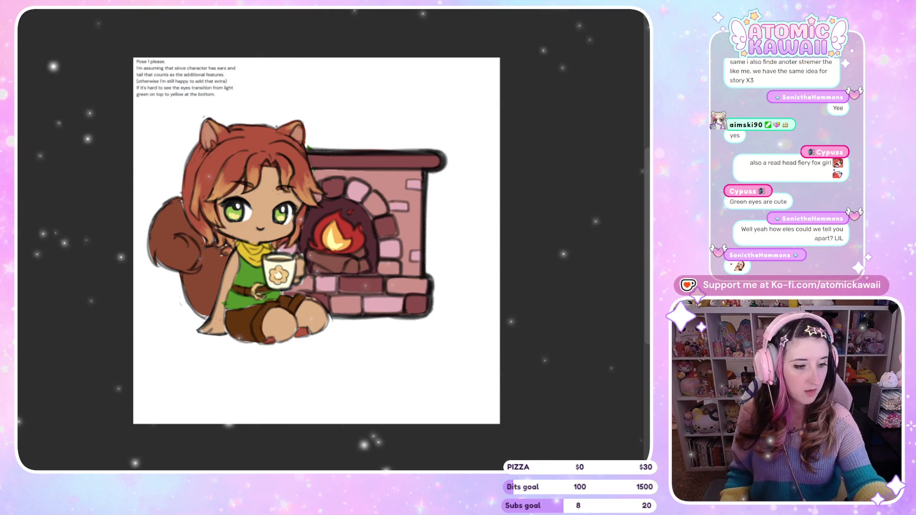
key(h)
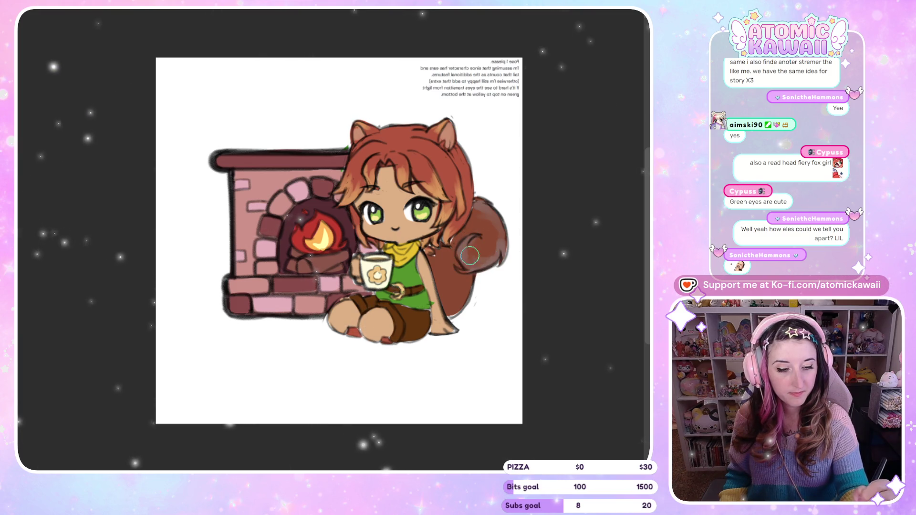
key(m)
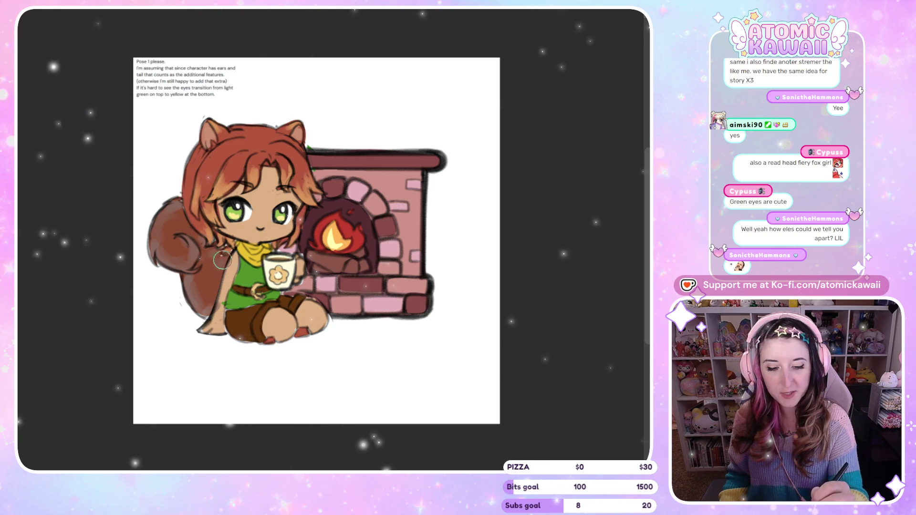
key(m)
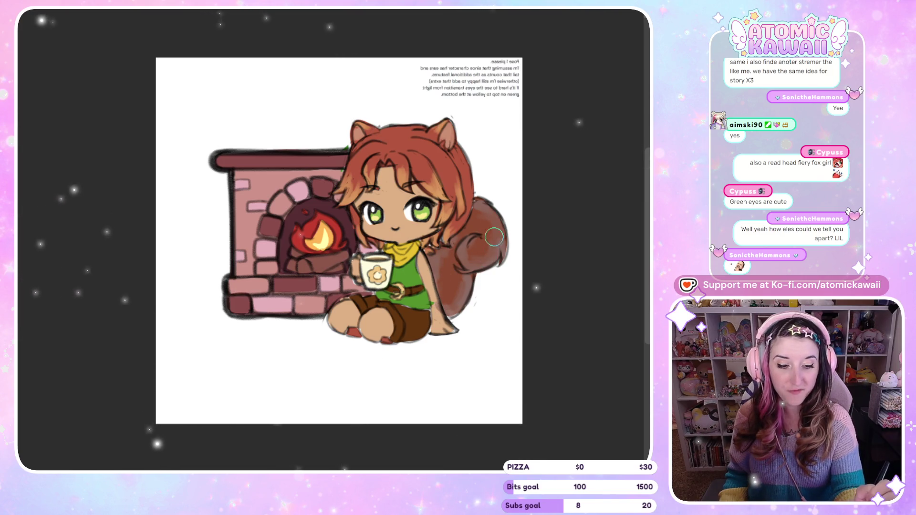
key(m)
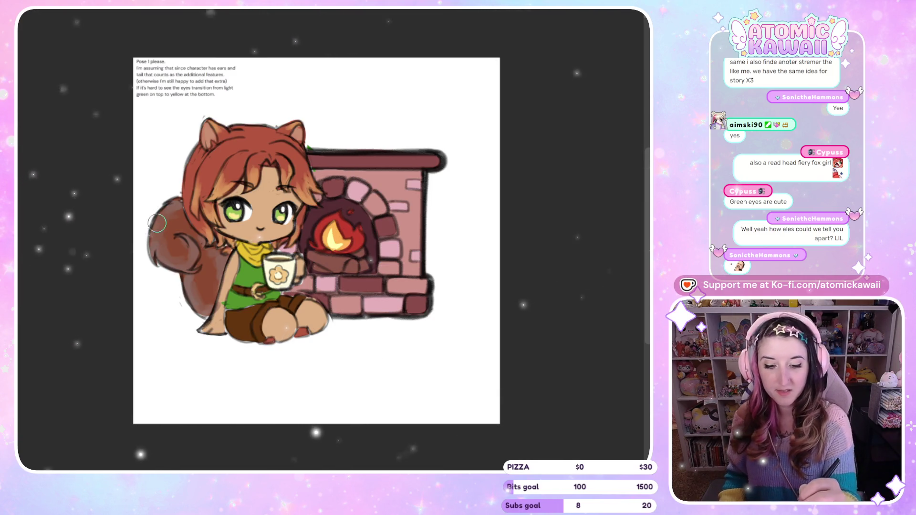
After one more mirror check, lasso the fire and invert the selection to isolate the bricks.
key(m)
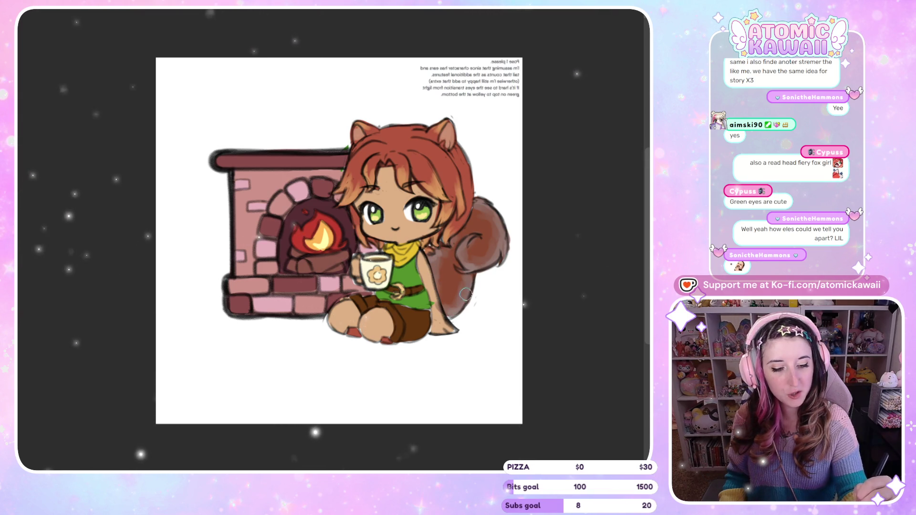
key(m)
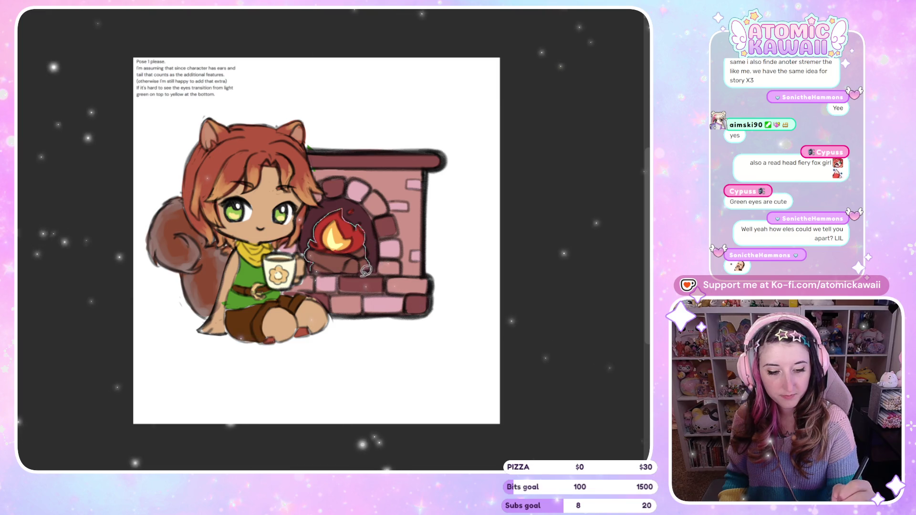
drag(366, 270, 367, 272)
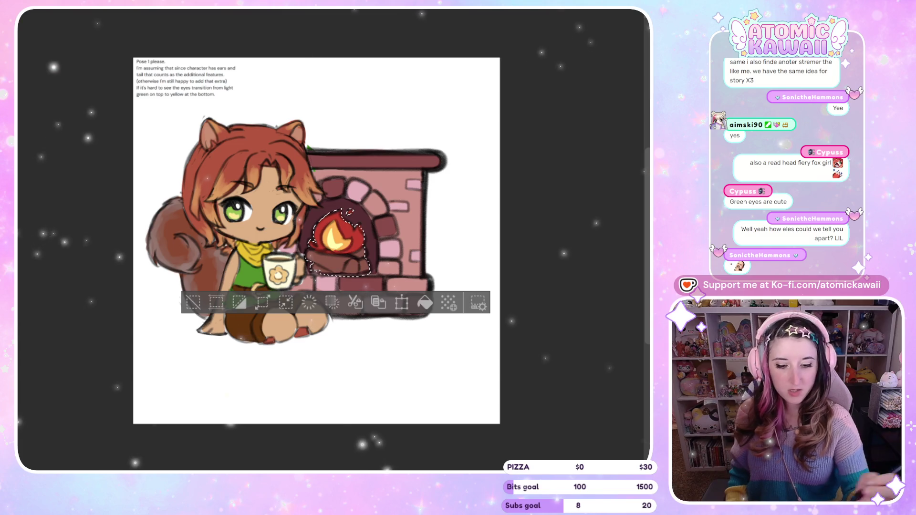
click(240, 303)
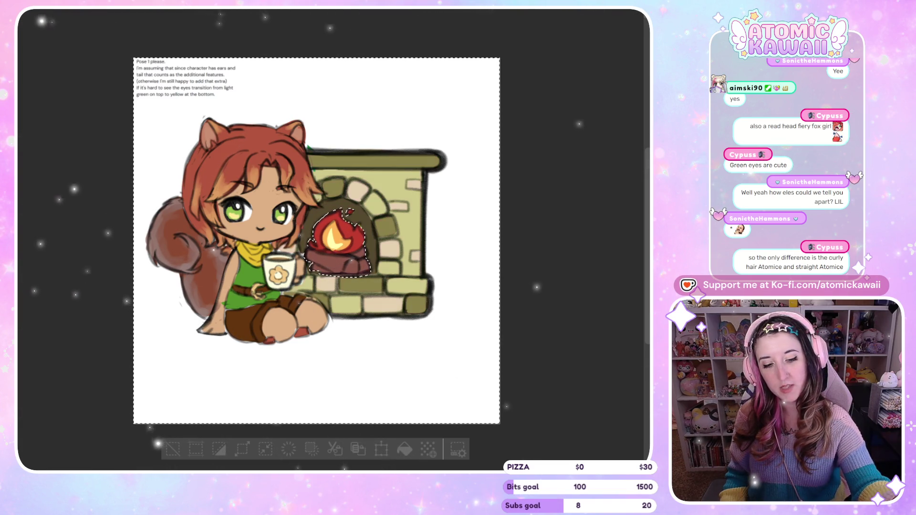
Shift the bricks' hue, compare with undo/redo, keep the muted olive-beige result and deselect.
mouse_move(516, 51)
mouse_down()
mouse_move(583, 59)
mouse_move(639, 47)
mouse_up()
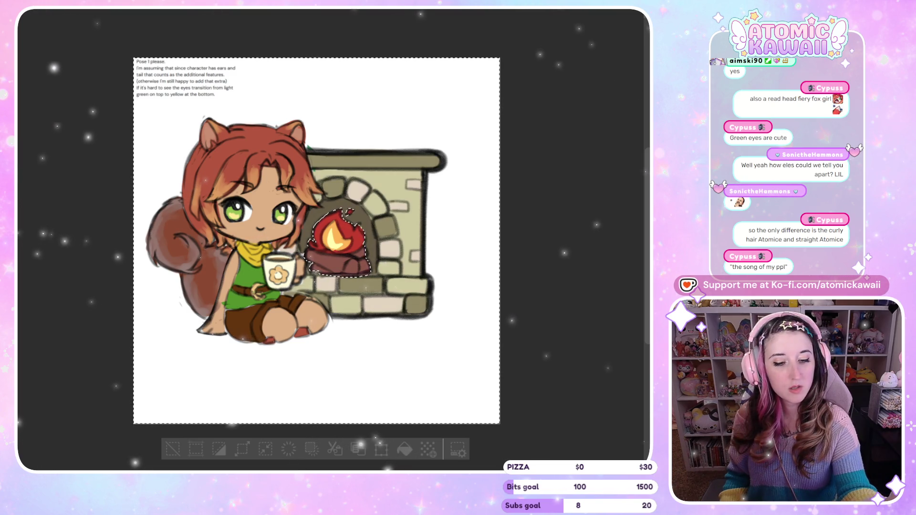
key(ctrl+z)
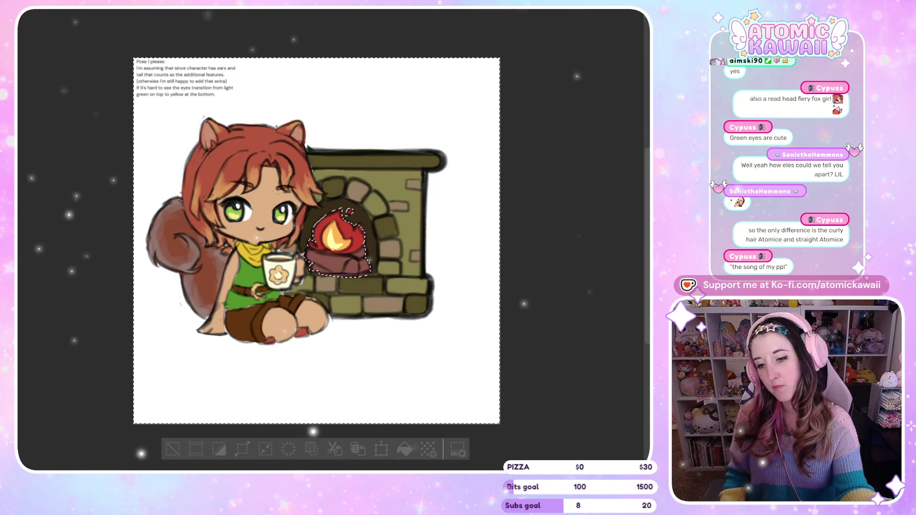
key(ctrl+z)
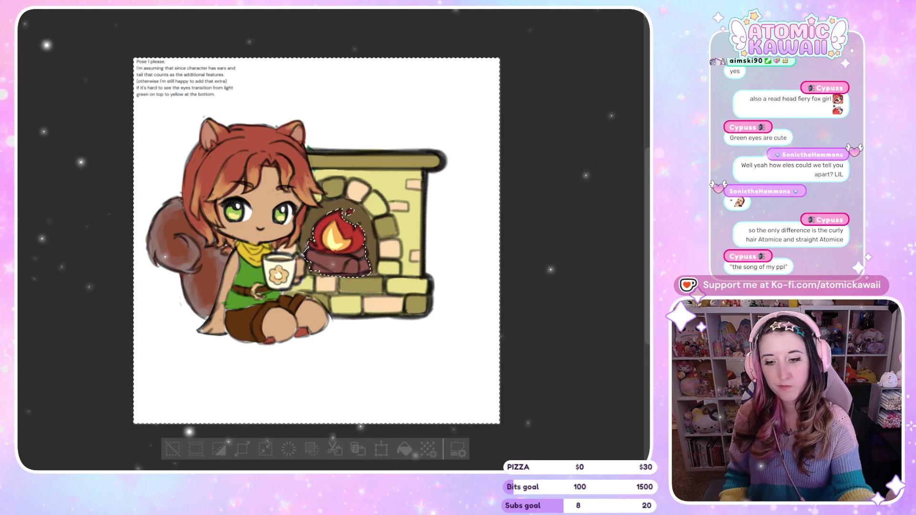
key(ctrl+y)
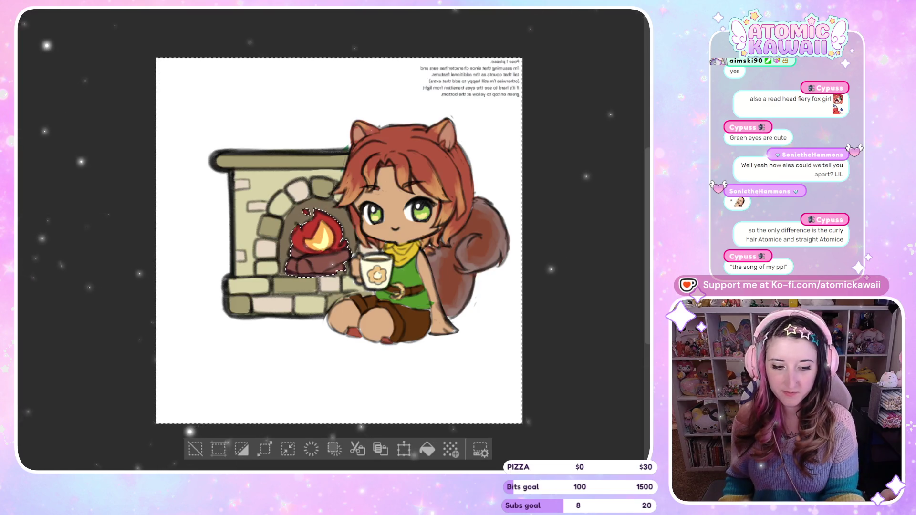
click(197, 450)
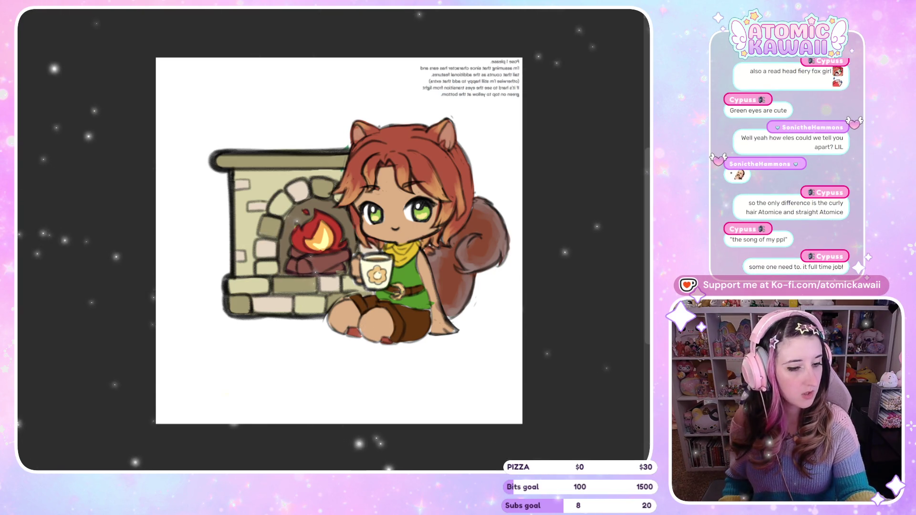
Toggle the horizontal canvas flip several times to check the recoloured drawing mirrored.
key(h)
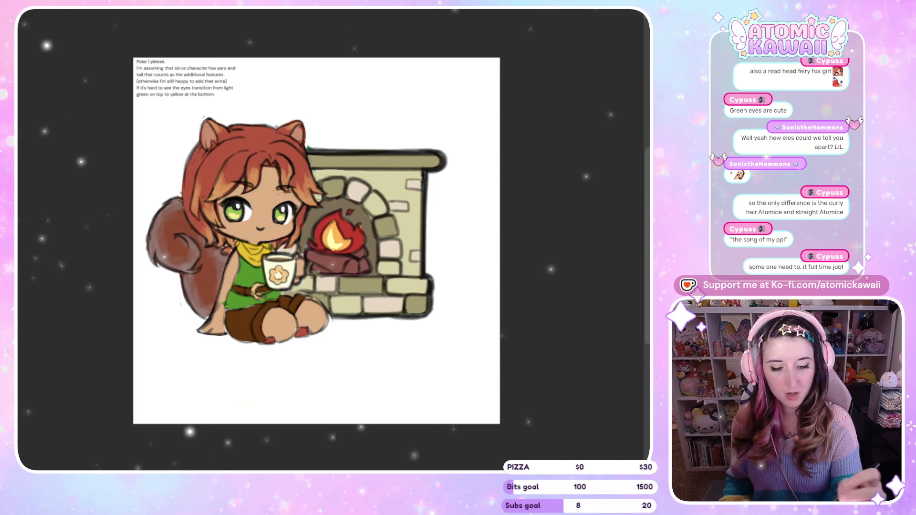
key(h)
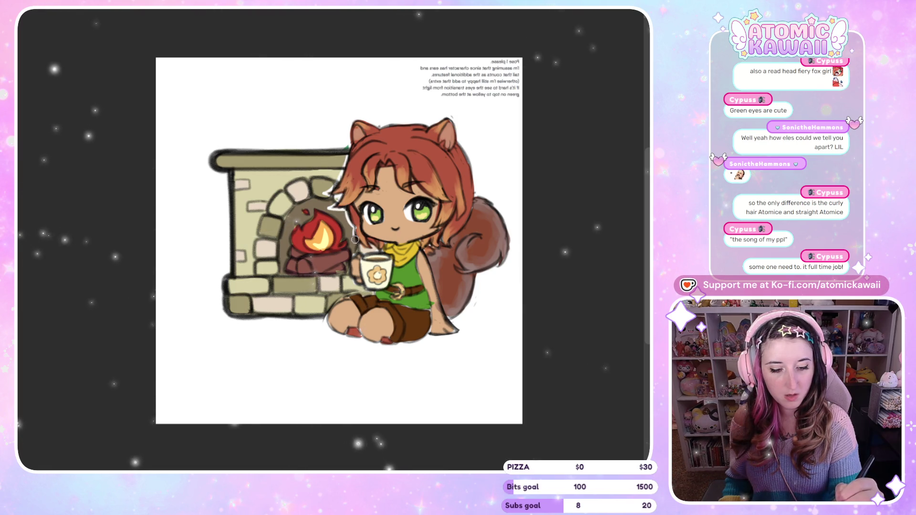
key(h)
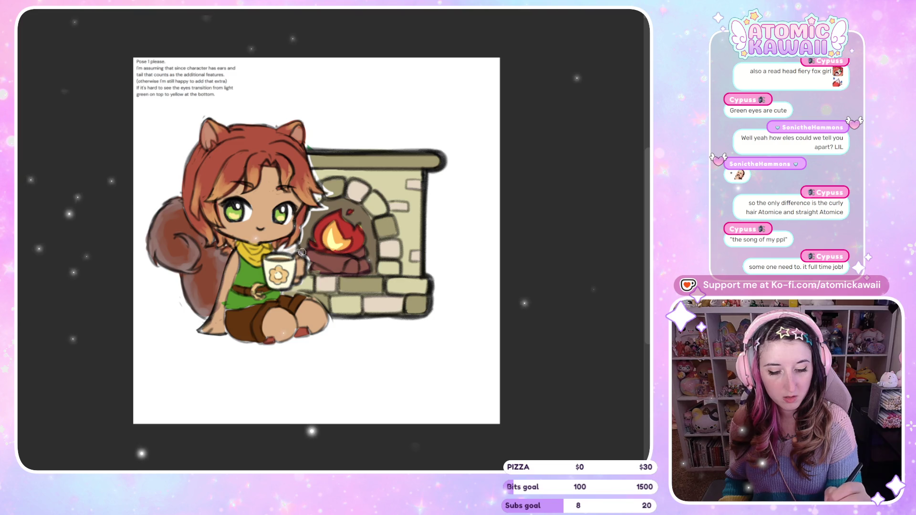
key(m)
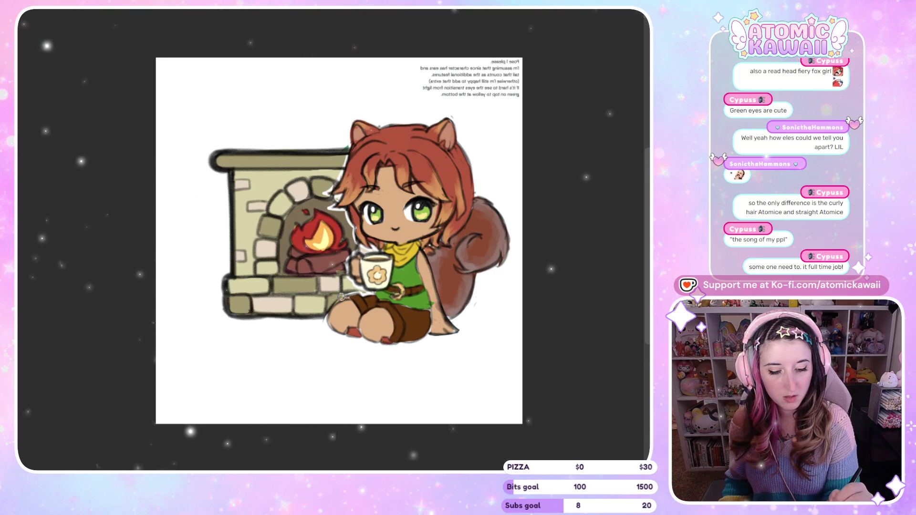
key(m)
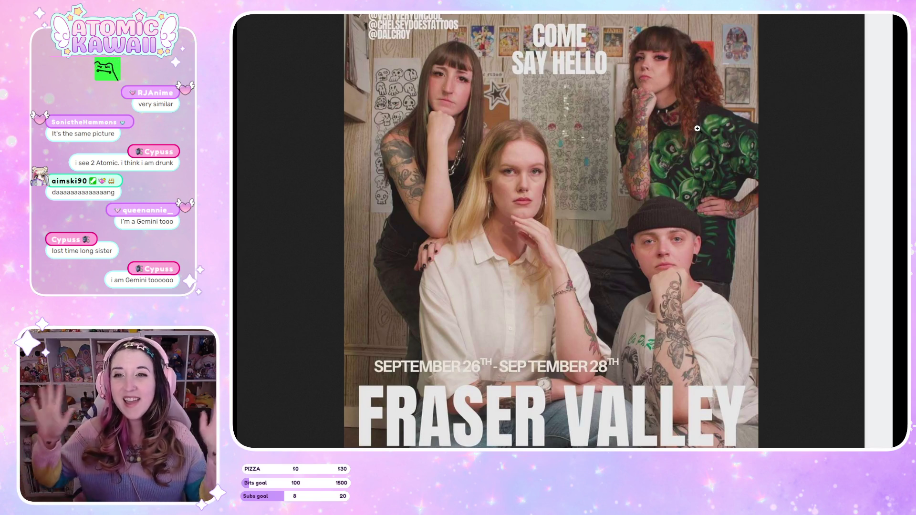
Page through four of the artist's photos to the Meet the Artist collage, then close them.
key(Right)
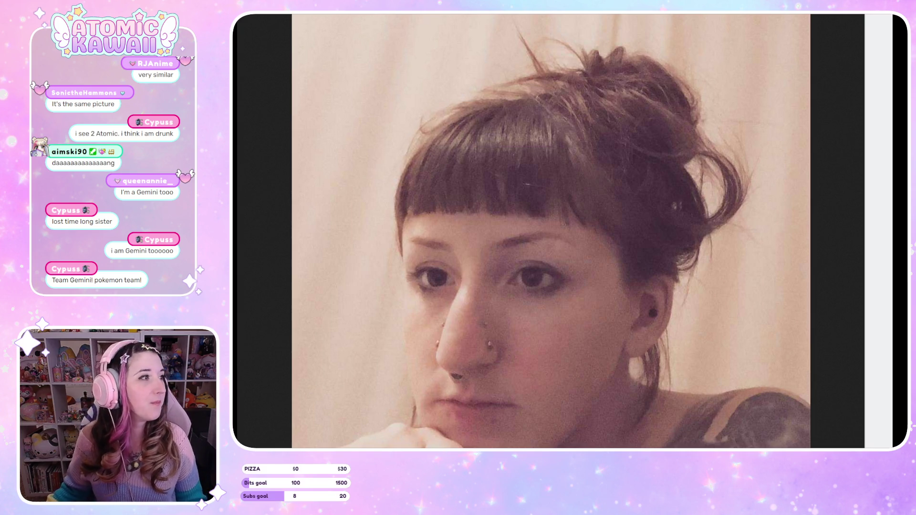
key(Right)
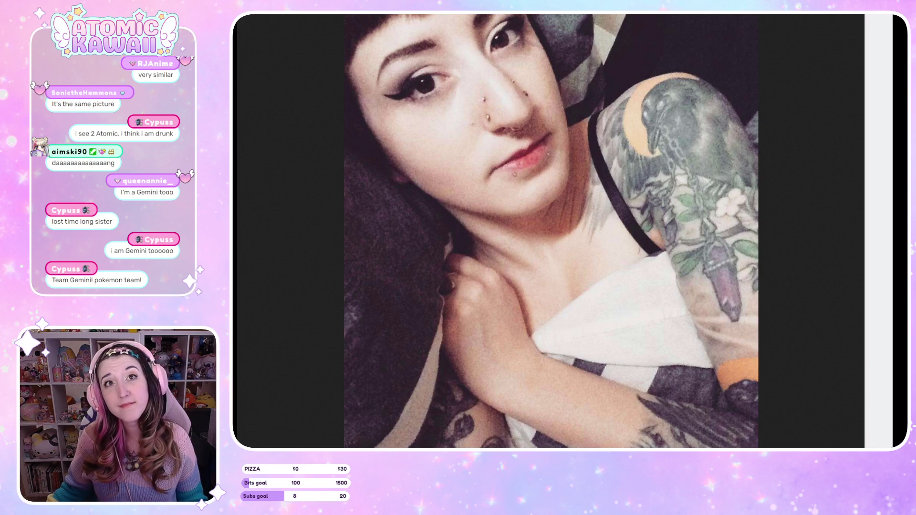
key(Right)
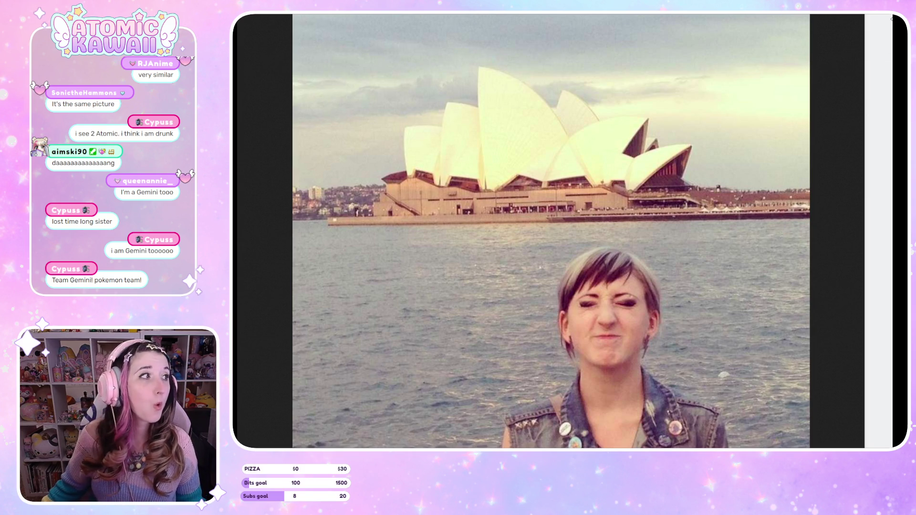
key(Right)
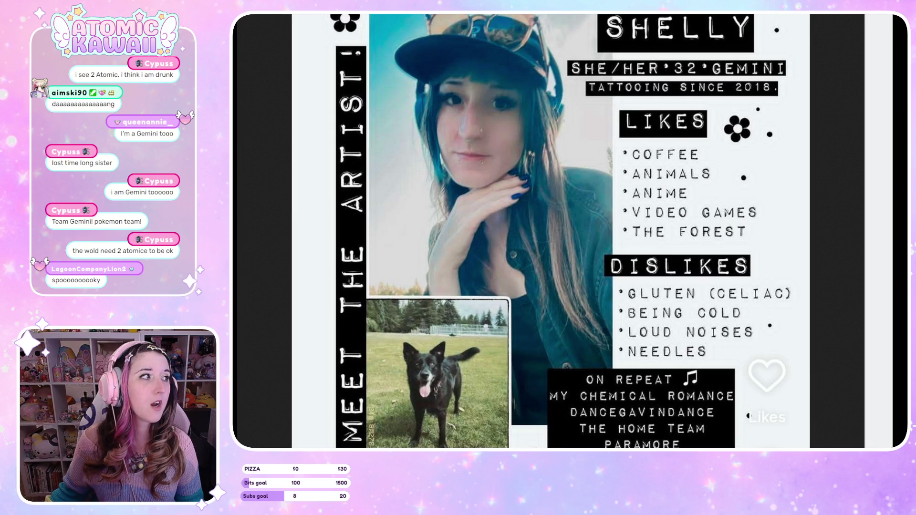
key(ctrl+w)
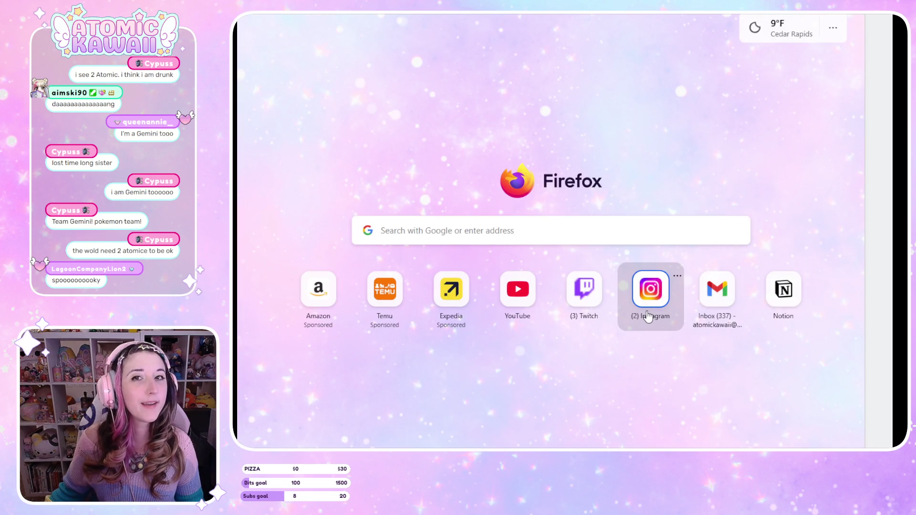
Open the tattoo artist's Instagram profile from recent searches, then search again in a new tab.
click(647, 316)
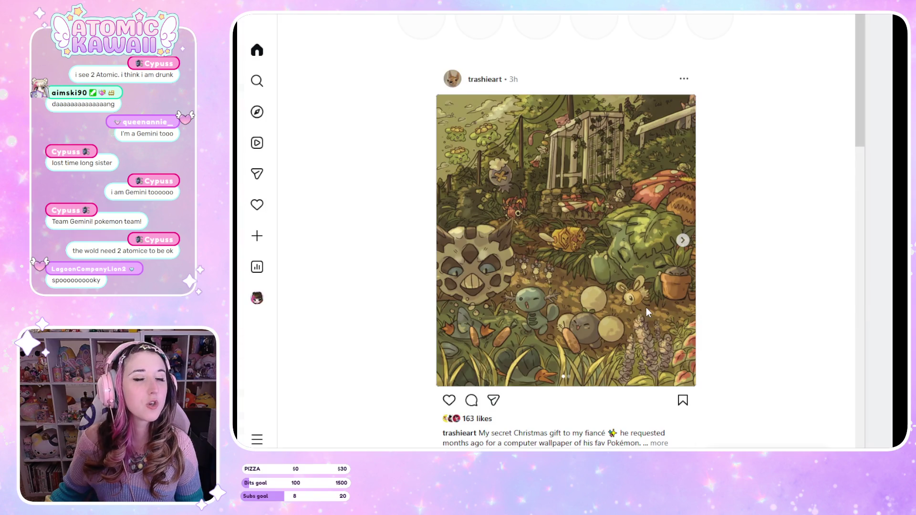
click(257, 81)
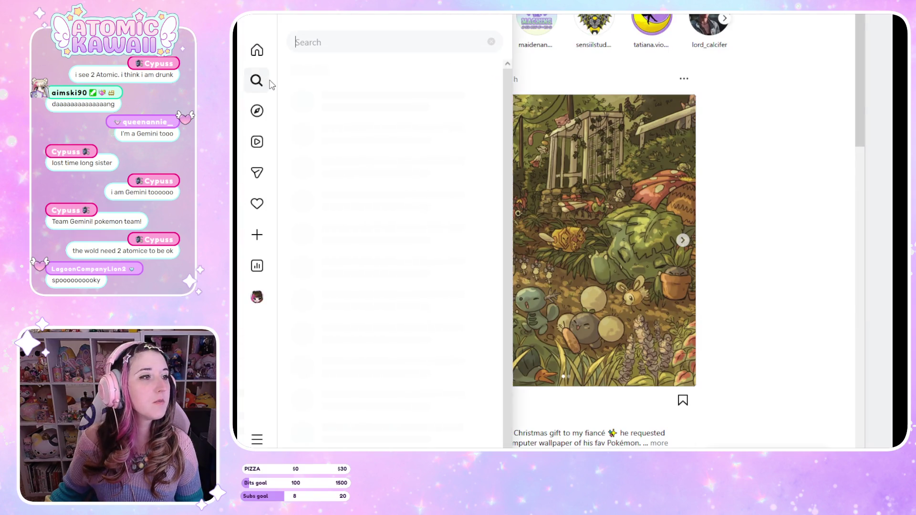
click(354, 118)
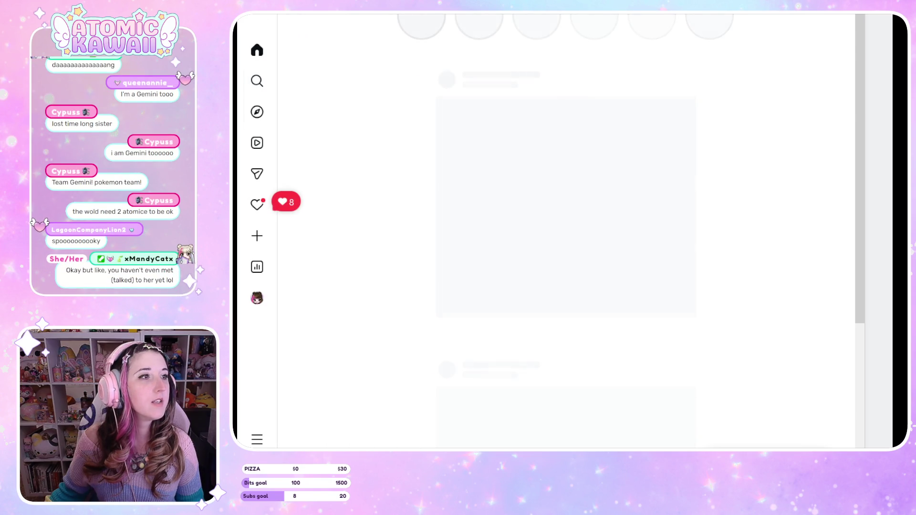
key(ctrl+t)
key(Return)
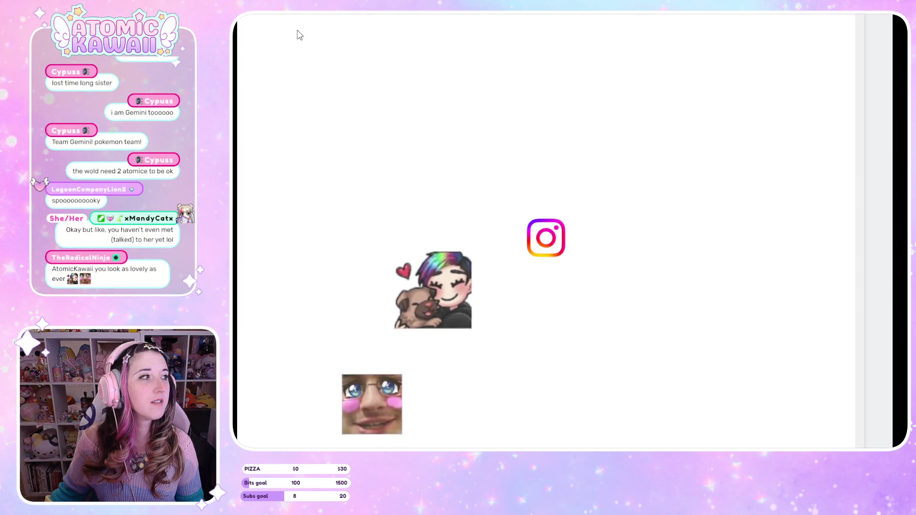
click(257, 81)
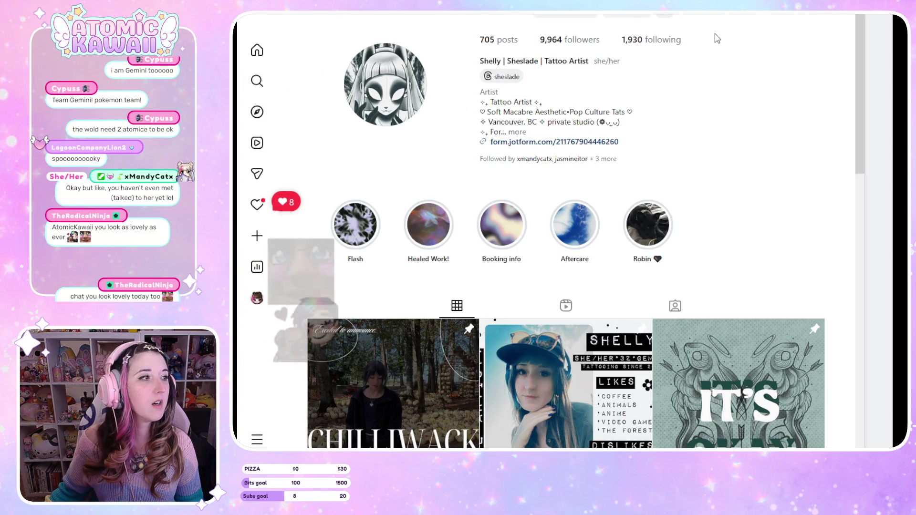
Scroll the artist's post grid past show announcements down to the Catbus tattoo and flash sheets.
scroll(717, 38, down, 5)
scroll(611, 303, down, 3)
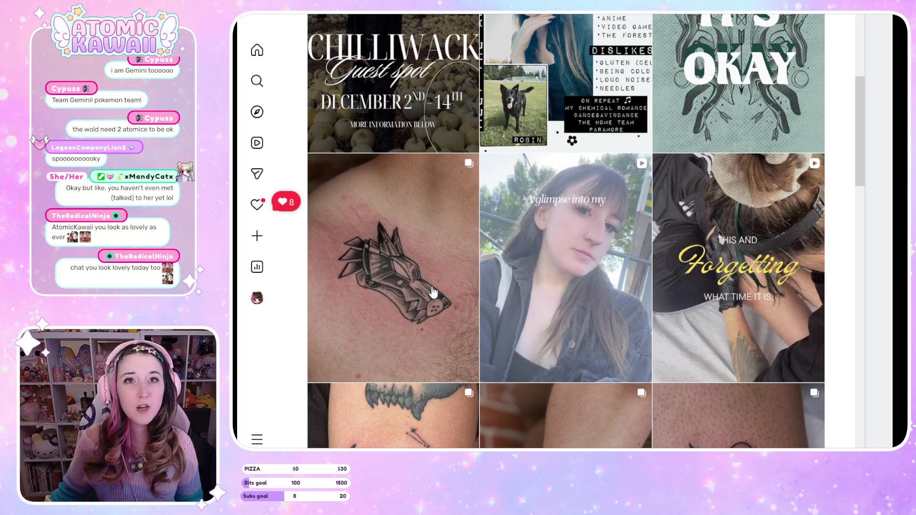
scroll(432, 291, down, 5)
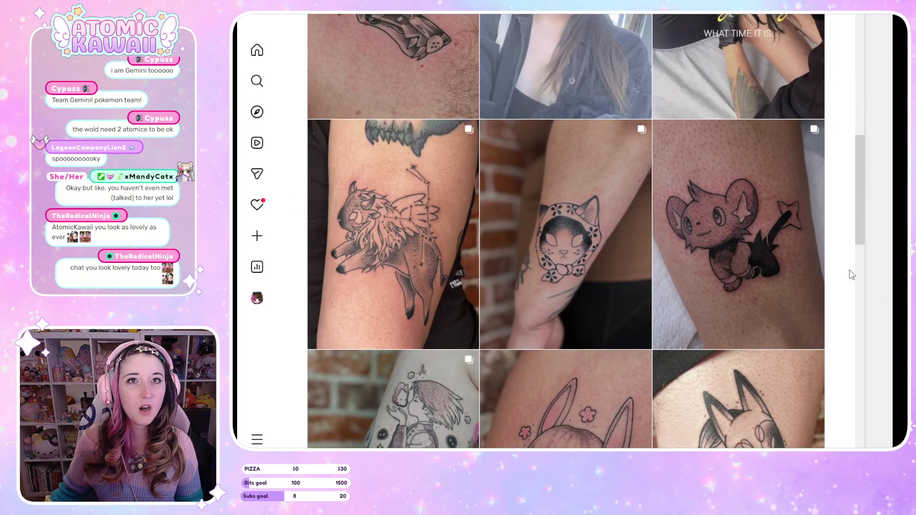
scroll(856, 273, down, 3)
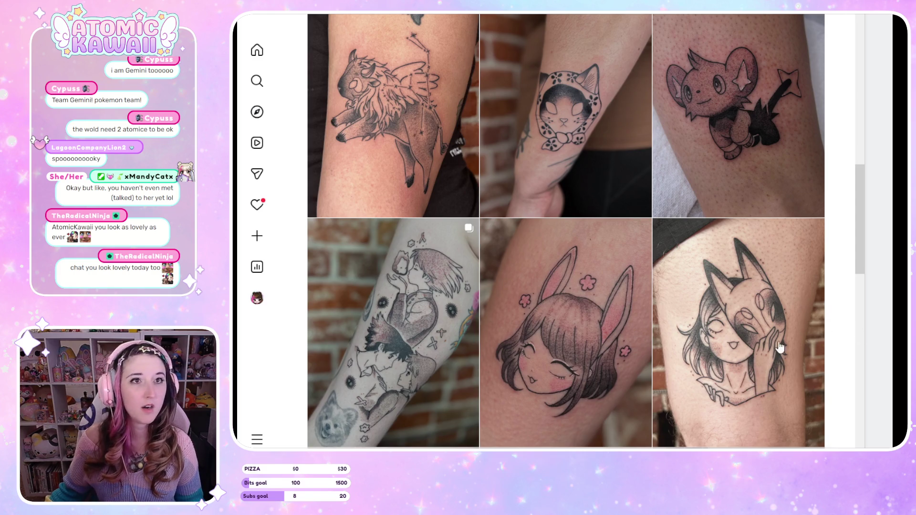
scroll(753, 320, down, 3)
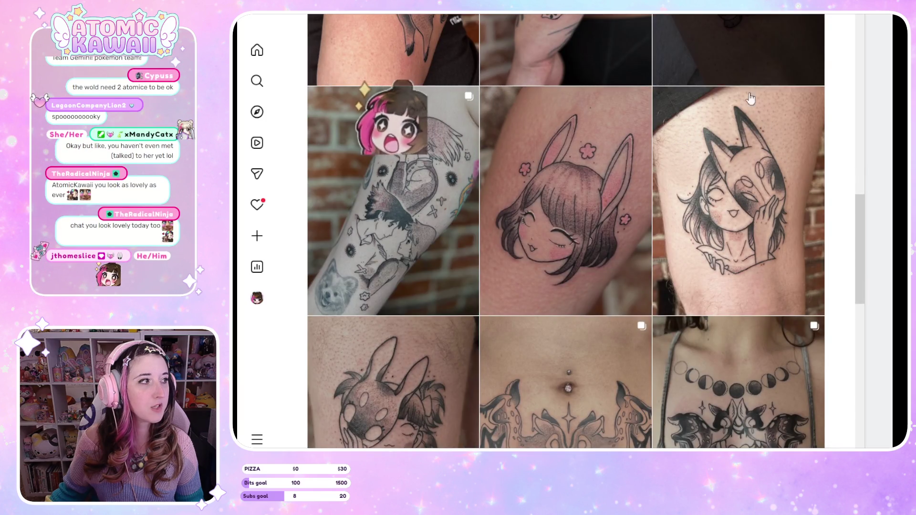
scroll(474, 389, down, 3)
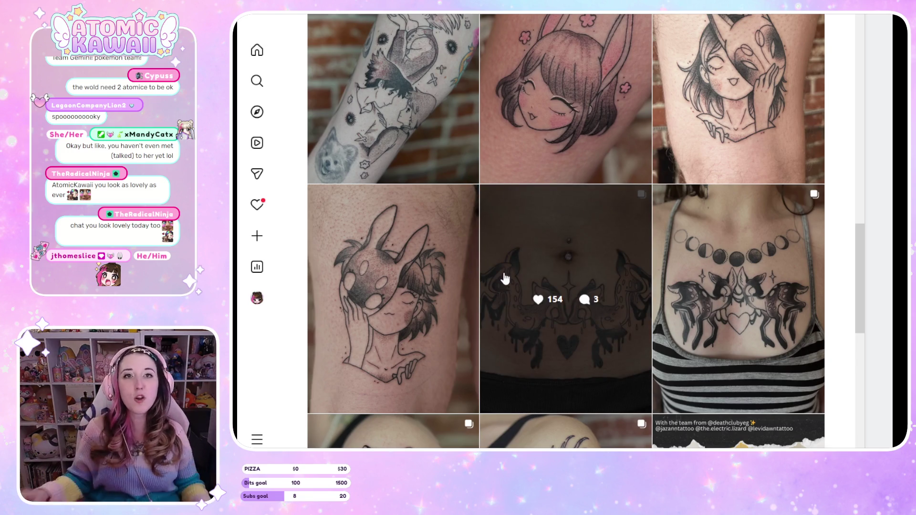
scroll(850, 196, down, 3)
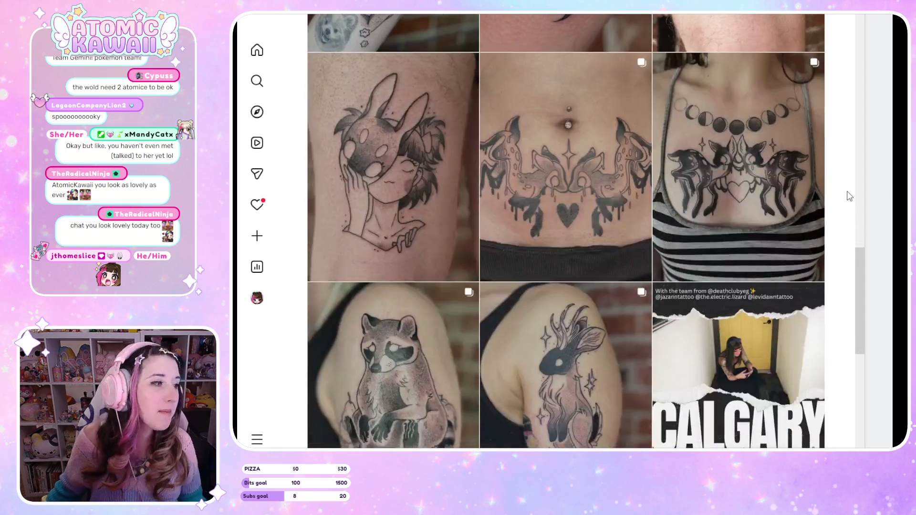
scroll(860, 141, down, 1)
scroll(861, 141, down, 4)
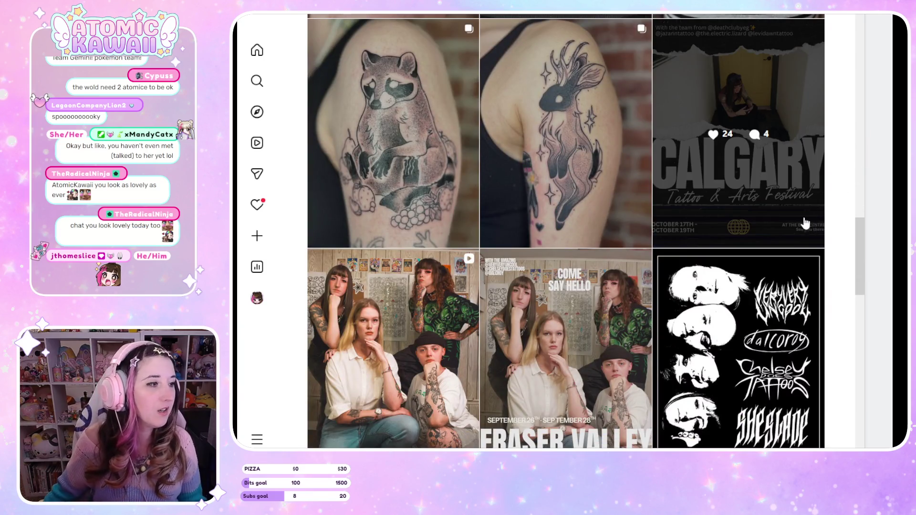
scroll(854, 215, down, 5)
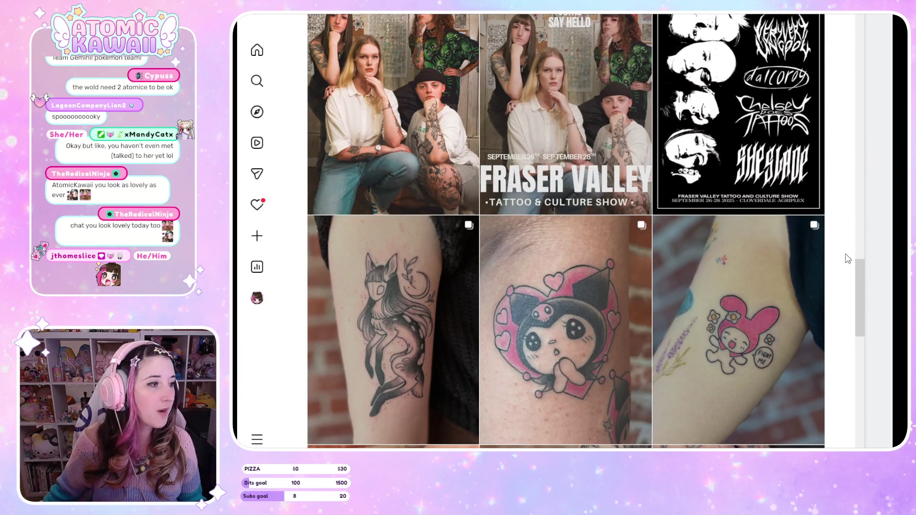
scroll(844, 257, down, 3)
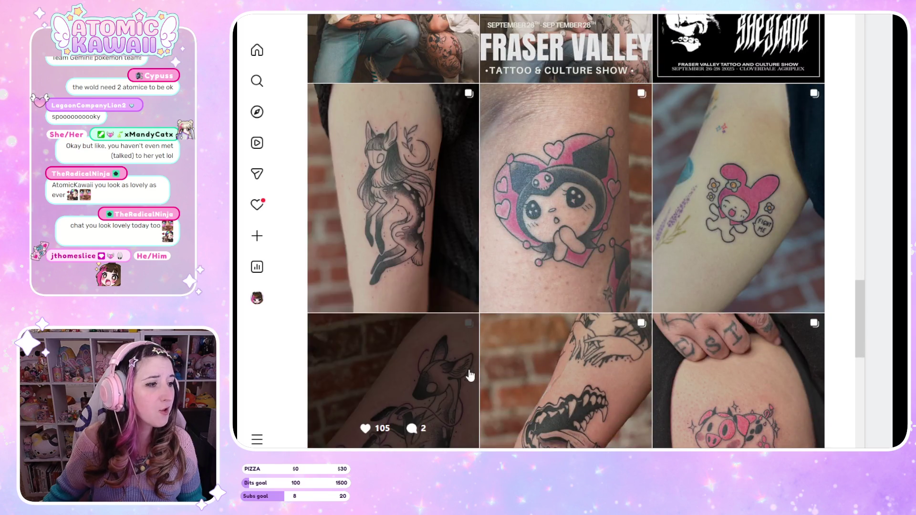
scroll(469, 367, down, 3)
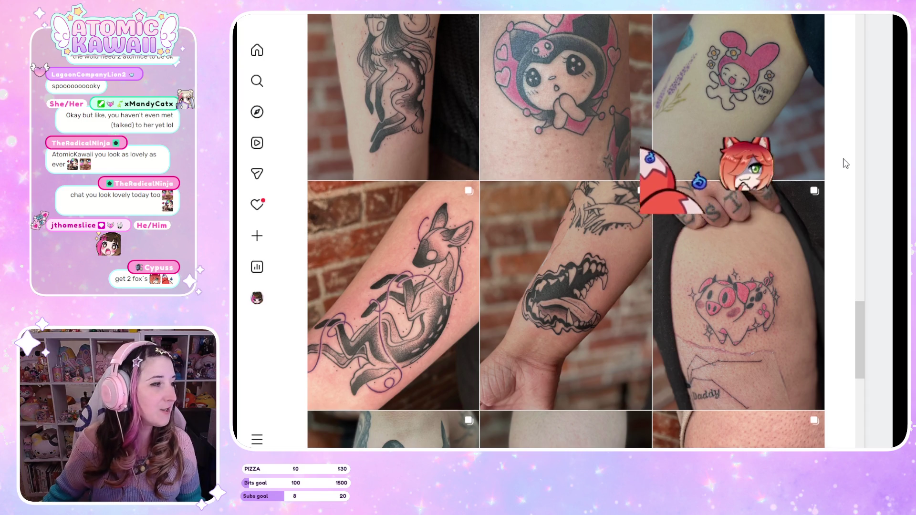
scroll(846, 163, down, 3)
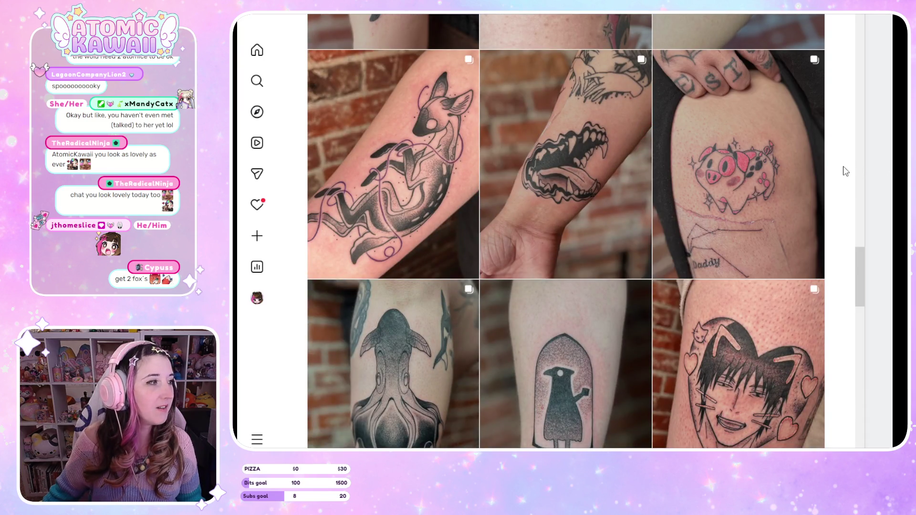
scroll(843, 176, down, 3)
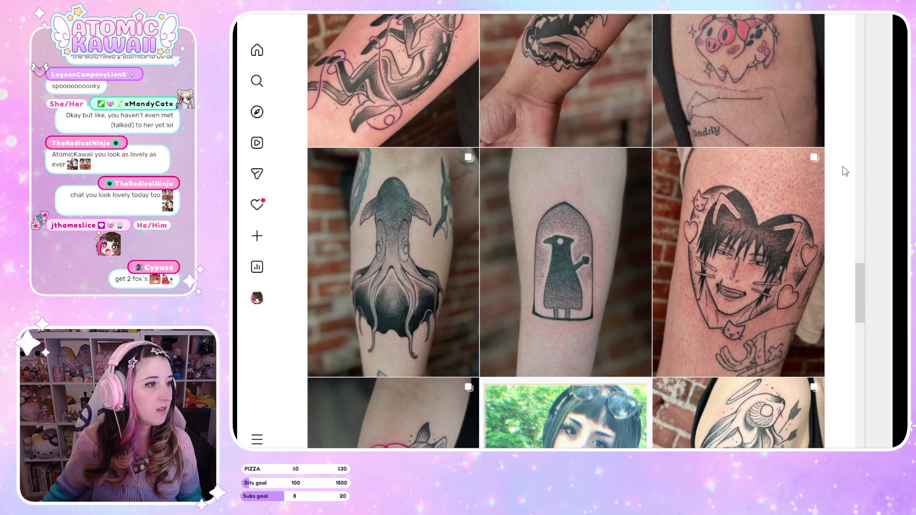
scroll(844, 169, down, 6)
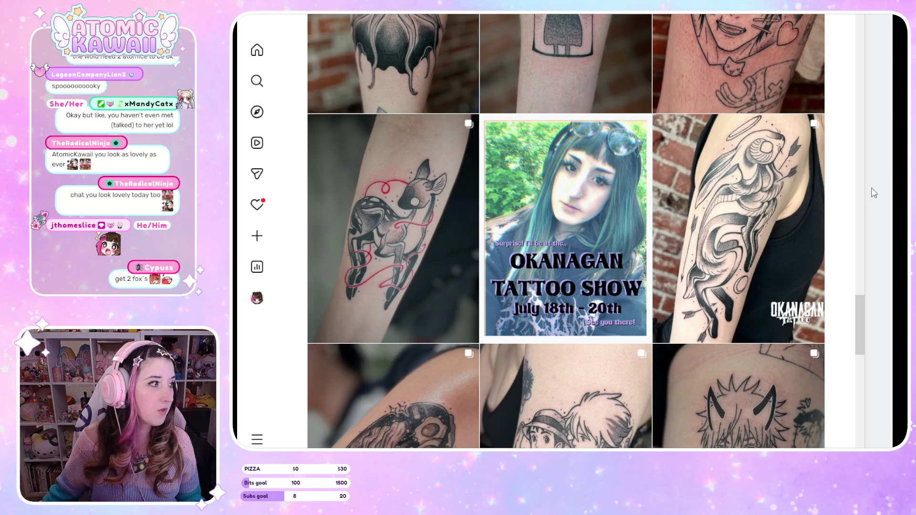
scroll(843, 197, down, 3)
scroll(841, 200, down, 3)
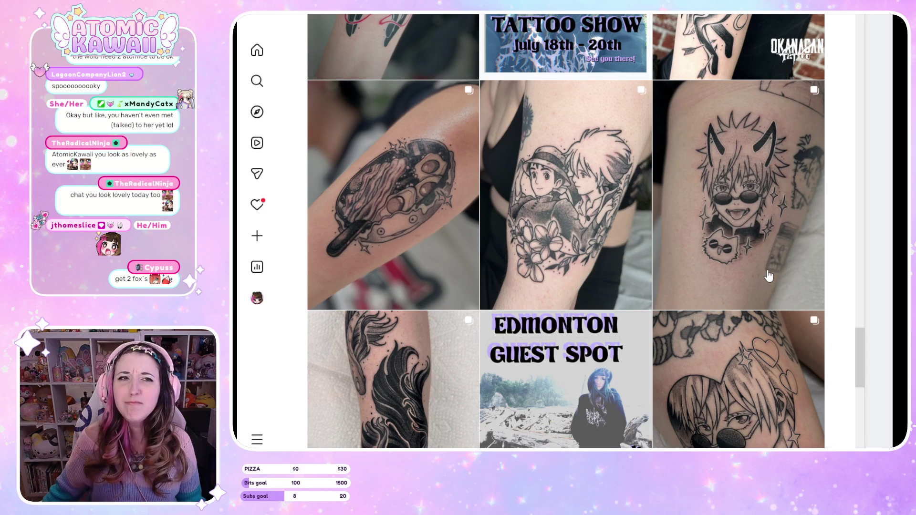
scroll(769, 276, down, 3)
scroll(780, 267, down, 3)
scroll(434, 321, down, 3)
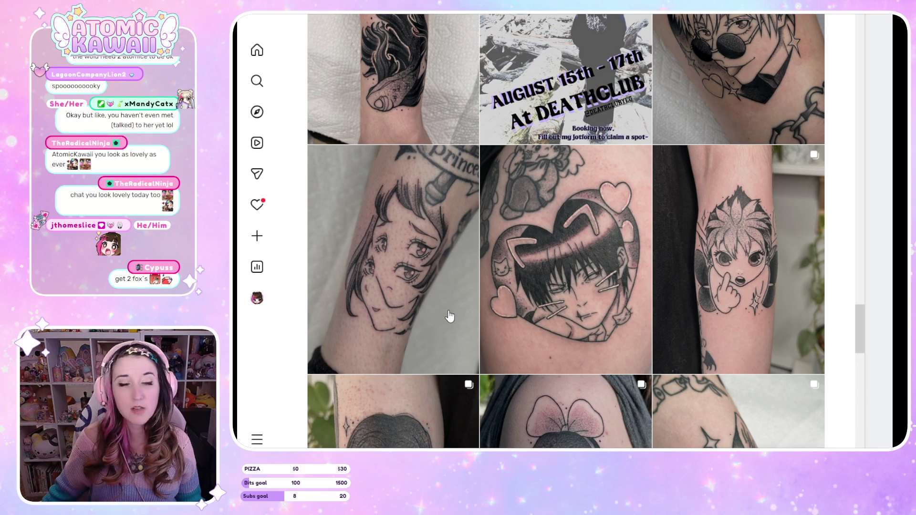
scroll(466, 318, down, 3)
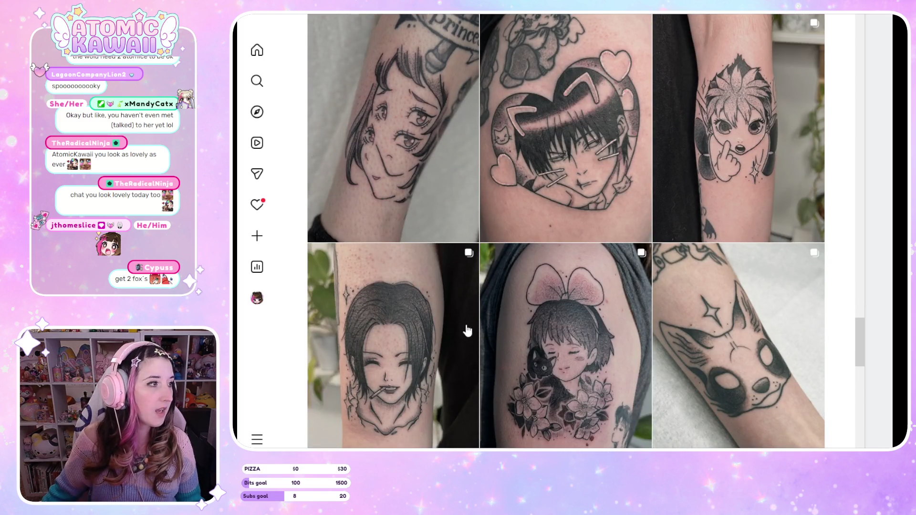
scroll(467, 330, down, 6)
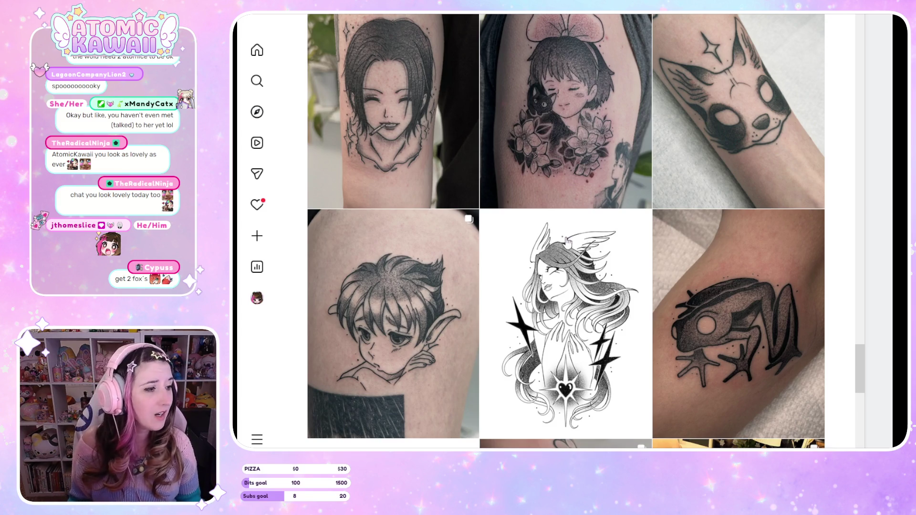
scroll(592, 239, down, 5)
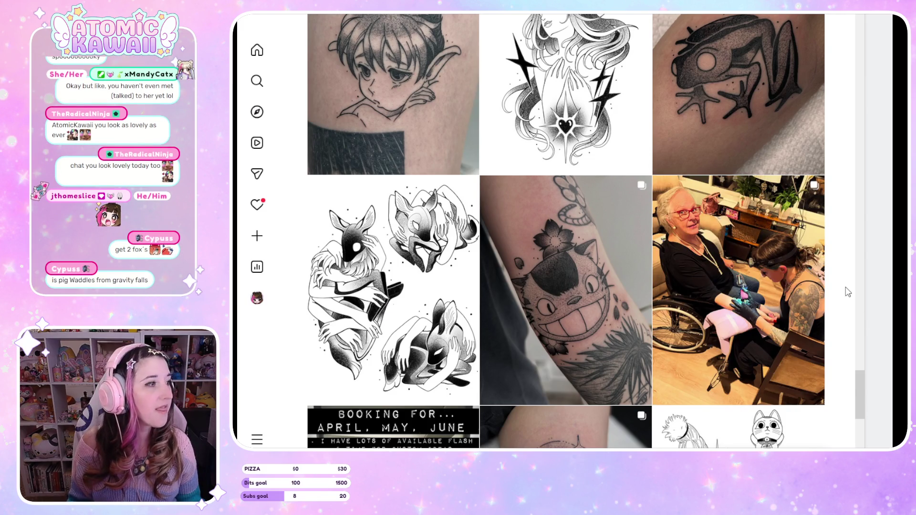
scroll(848, 291, down, 3)
scroll(848, 291, down, 3)
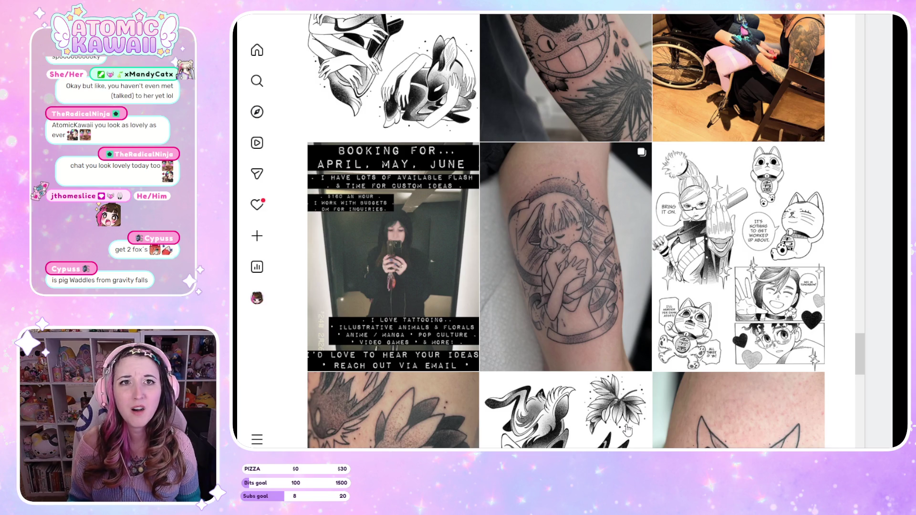
scroll(627, 430, down, 5)
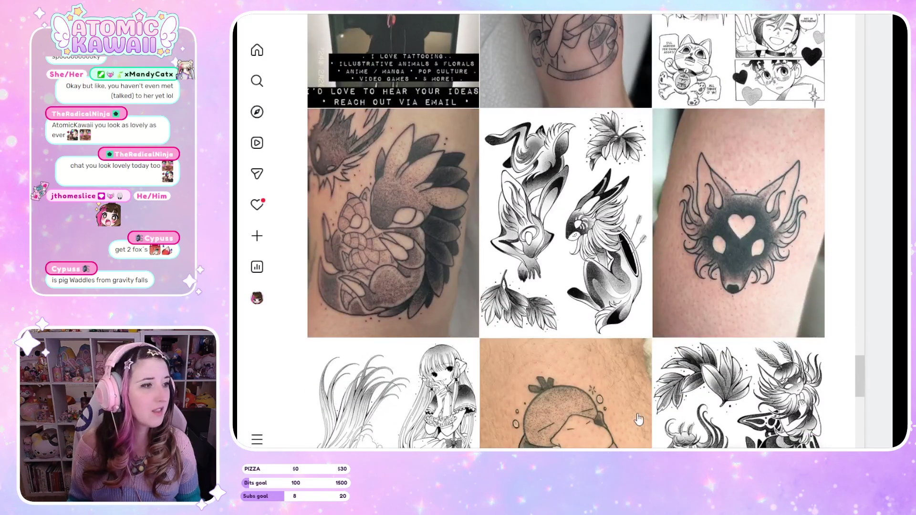
scroll(272, 398, up, 3)
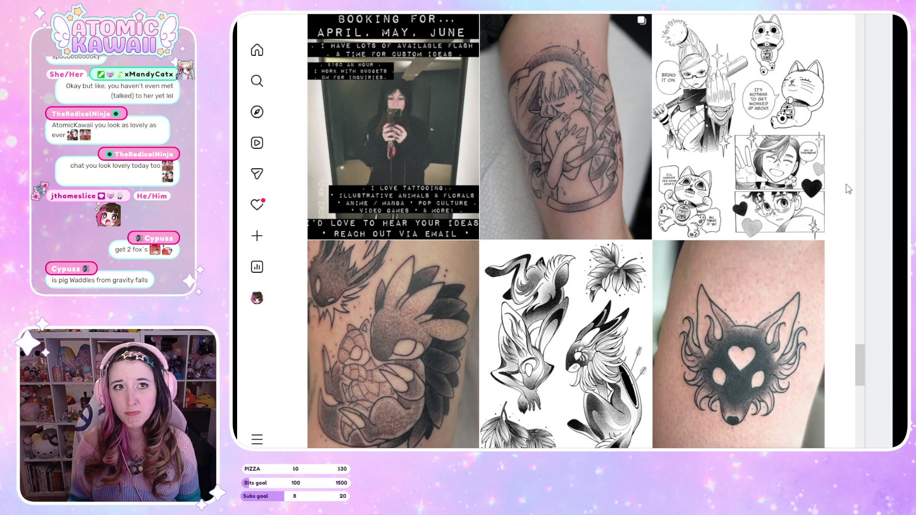
scroll(848, 189, down, 3)
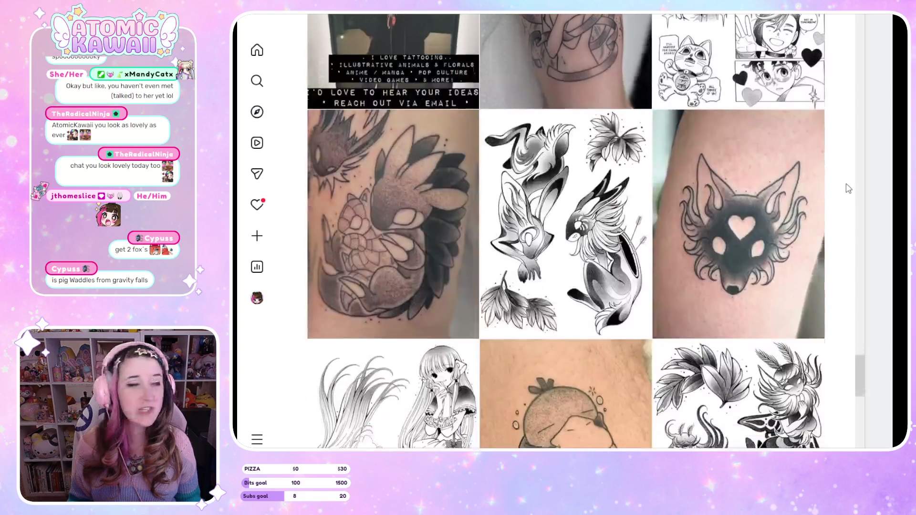
scroll(847, 235, down, 3)
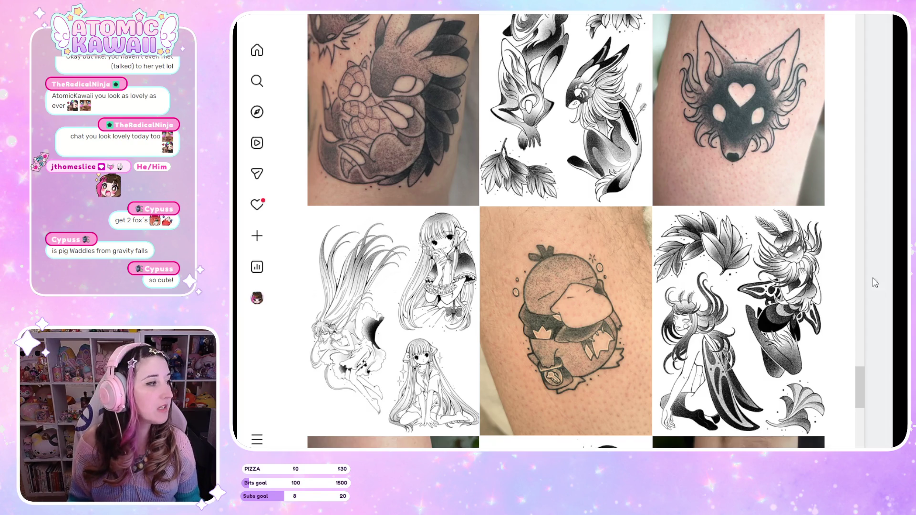
scroll(850, 275, down, 5)
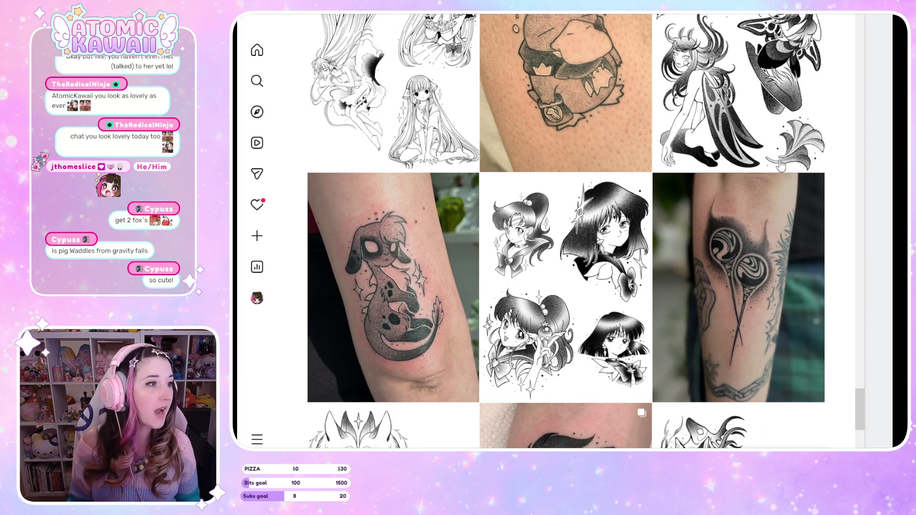
scroll(422, 368, down, 5)
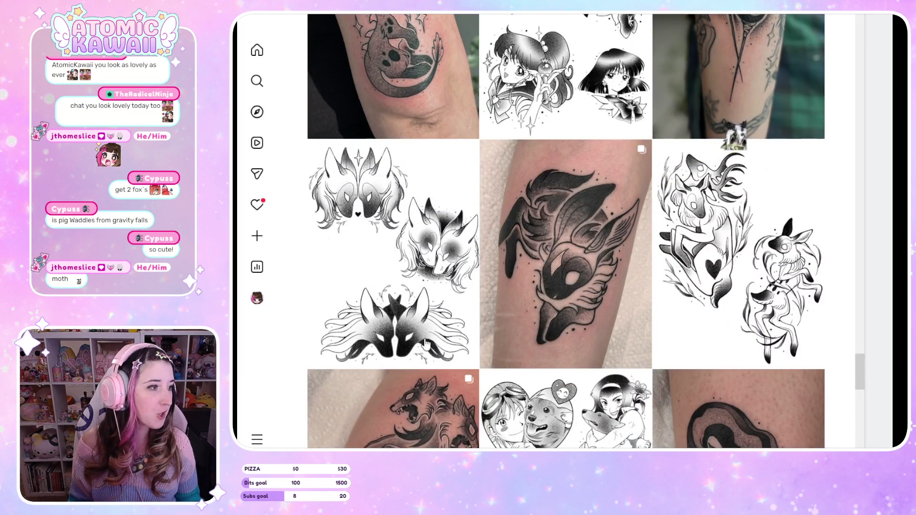
scroll(428, 344, down, 4)
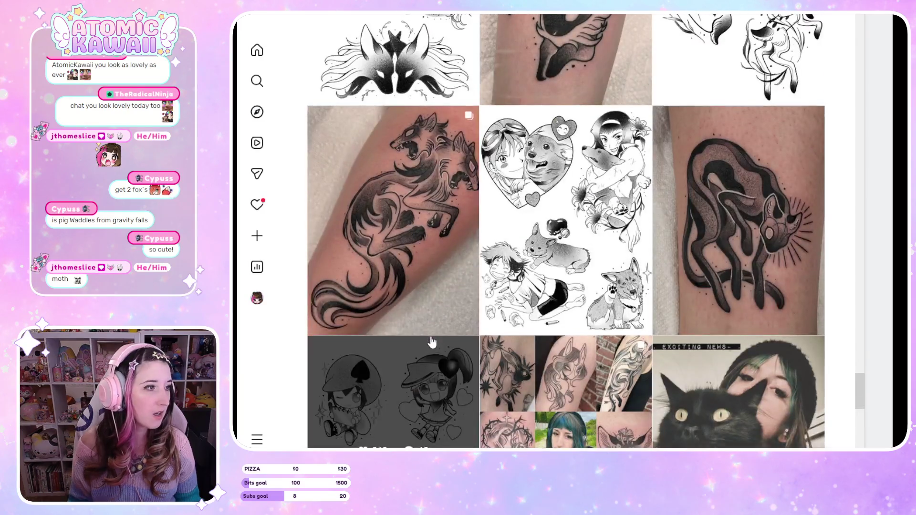
scroll(833, 286, down, 3)
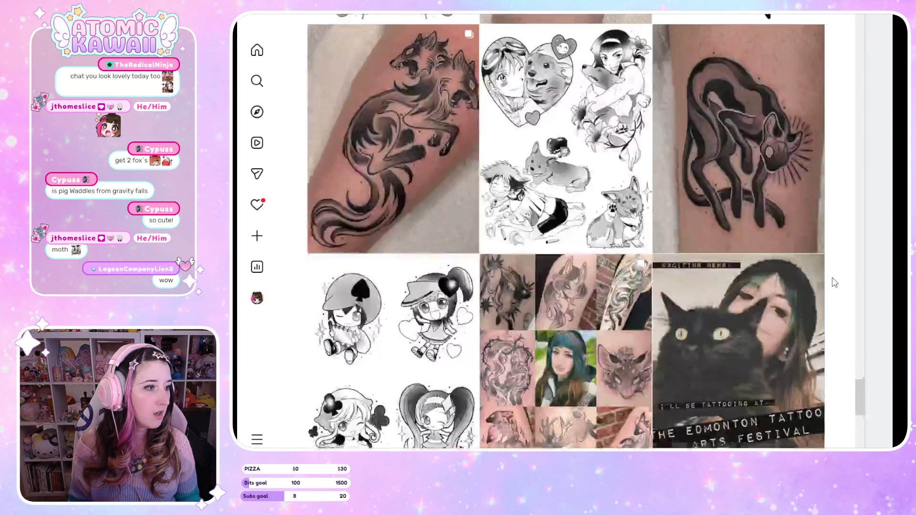
scroll(835, 278, down, 3)
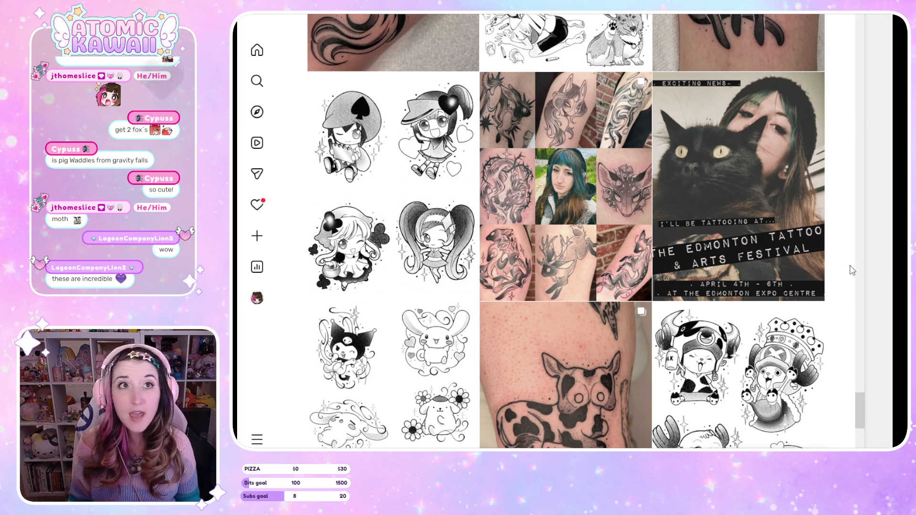
scroll(853, 272, down, 9)
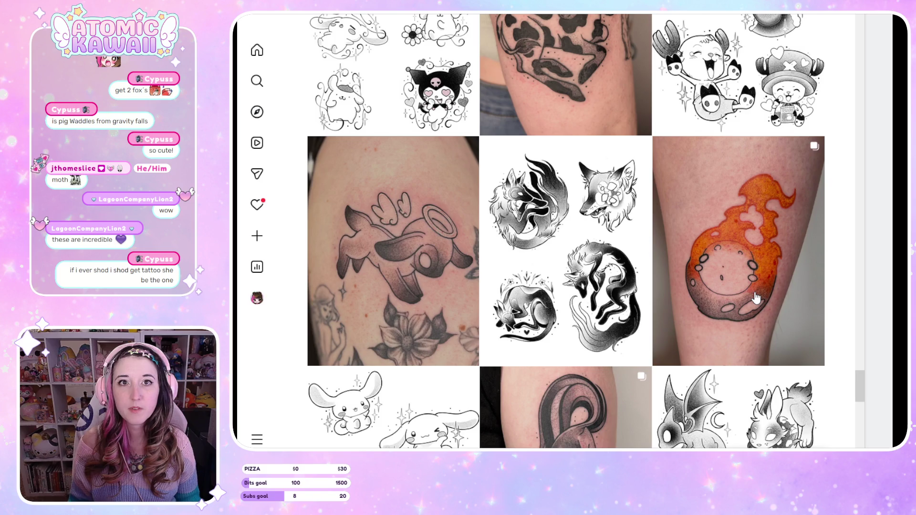
scroll(756, 298, down, 3)
scroll(756, 289, down, 3)
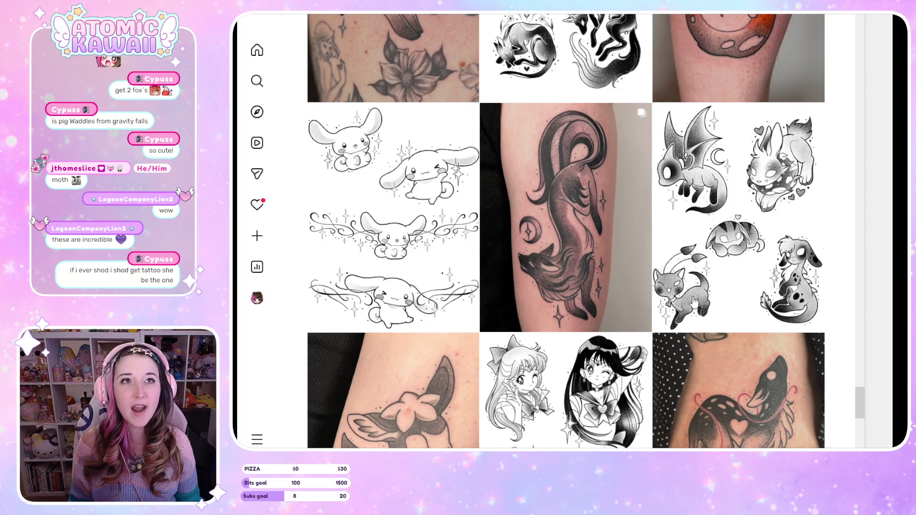
scroll(717, 286, down, 3)
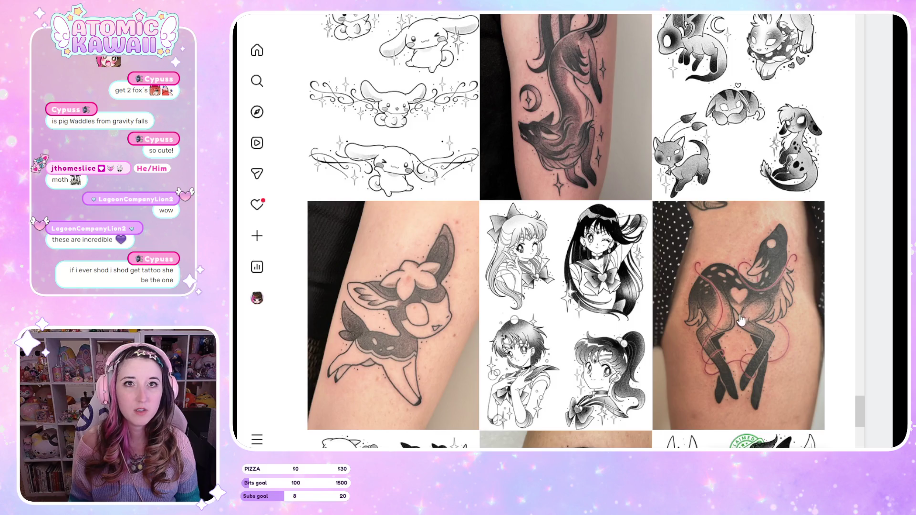
scroll(740, 307, down, 3)
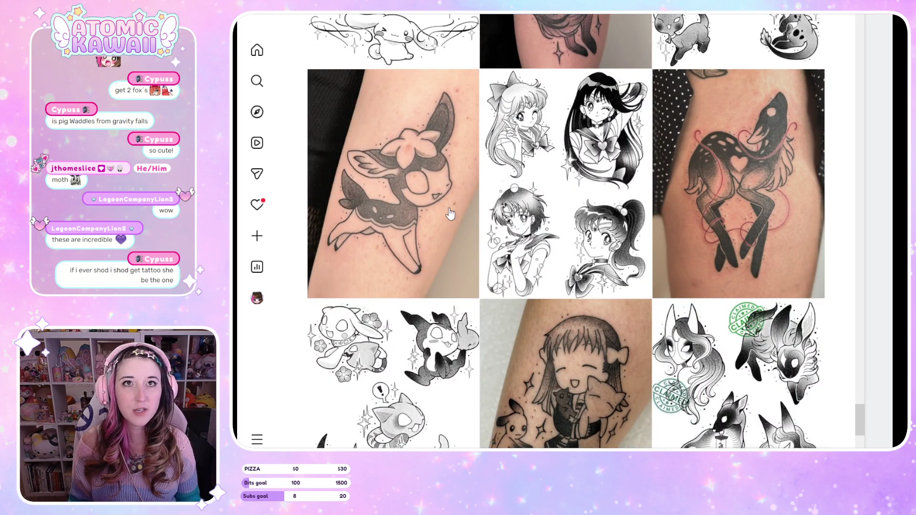
scroll(543, 276, down, 3)
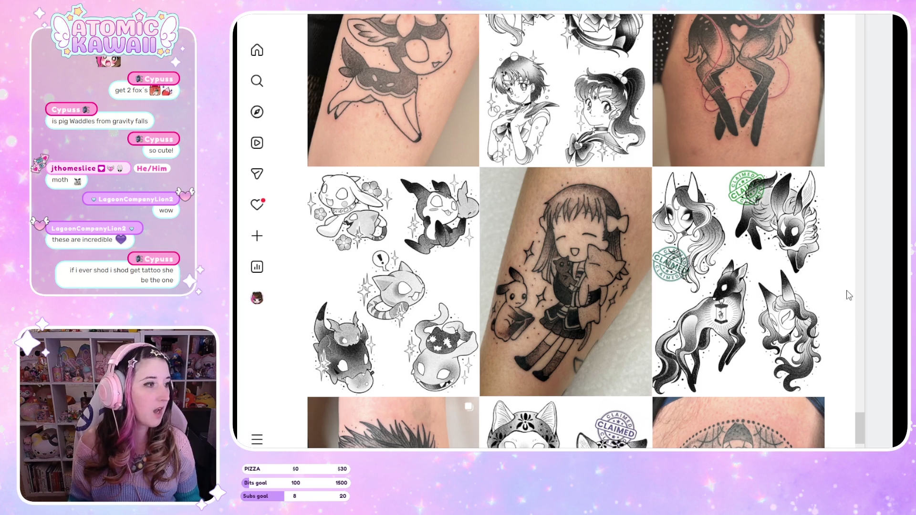
scroll(849, 295, down, 3)
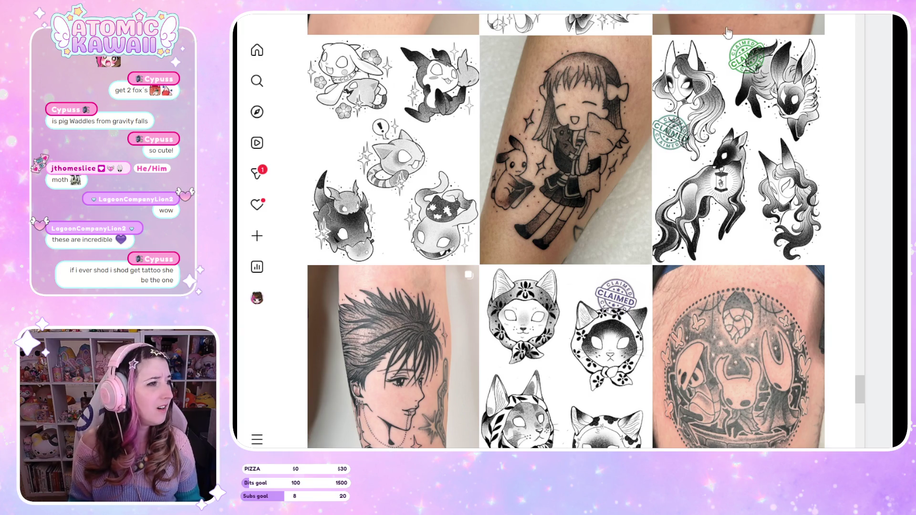
scroll(700, 180, down, 5)
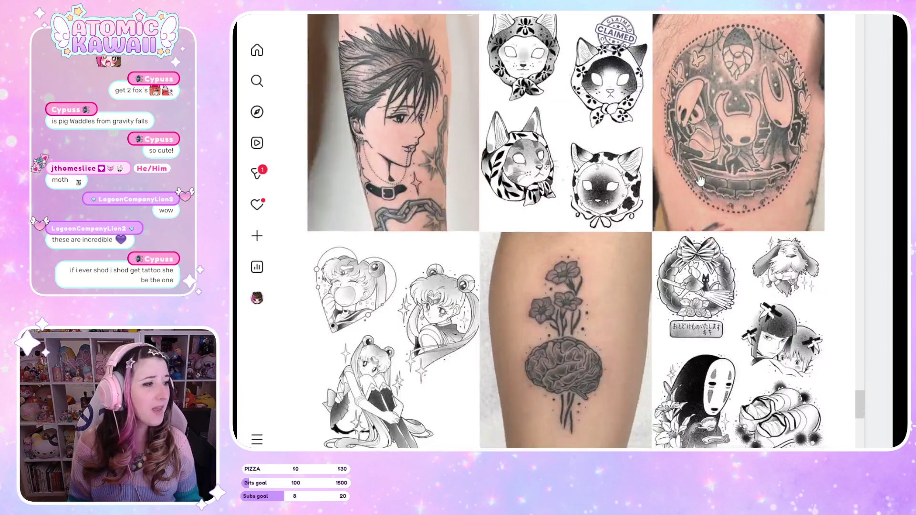
scroll(718, 179, down, 3)
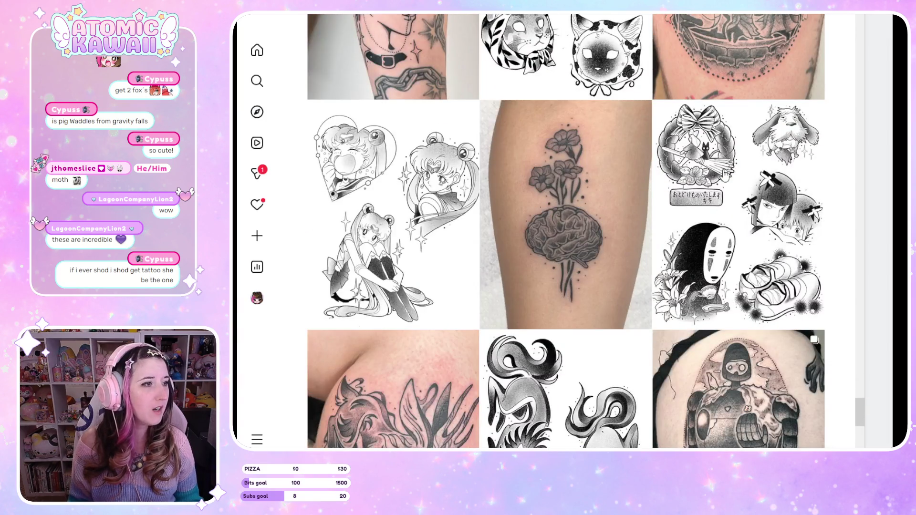
scroll(725, 174, down, 10)
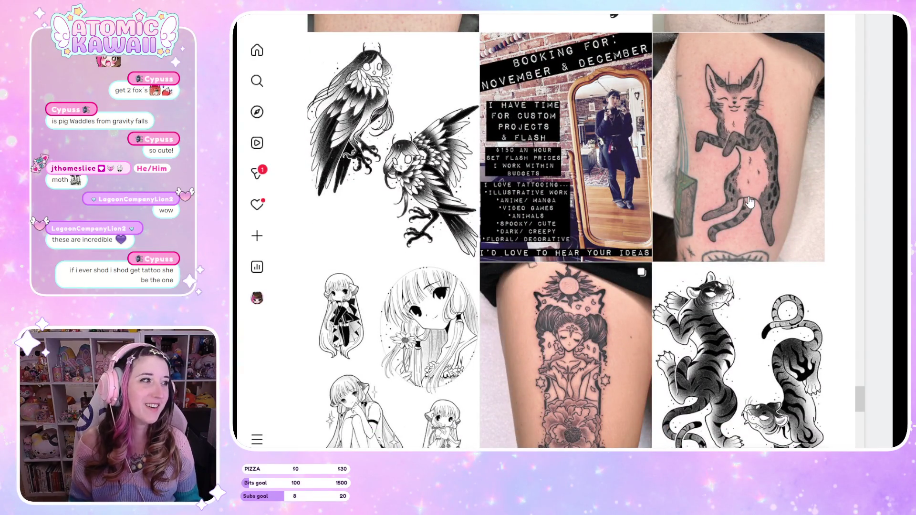
View the November–December booking post at $150 an hour, then close it.
click(624, 193)
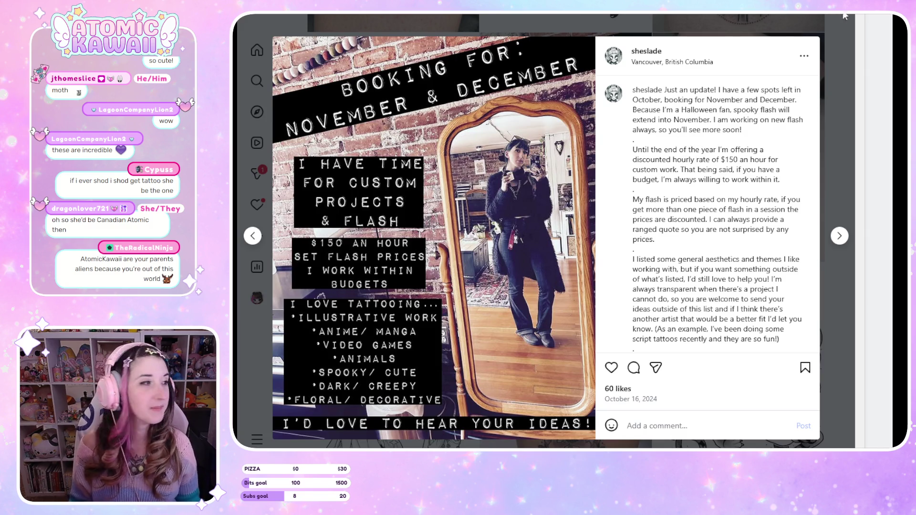
click(831, 104)
Scroll further down the grid and open a meet-the-artist post.
scroll(823, 109, down, 5)
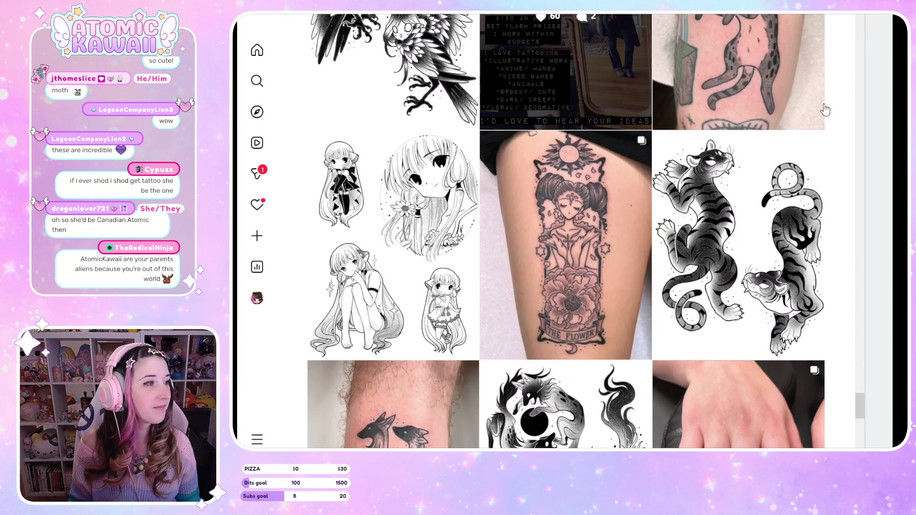
scroll(813, 123, down, 3)
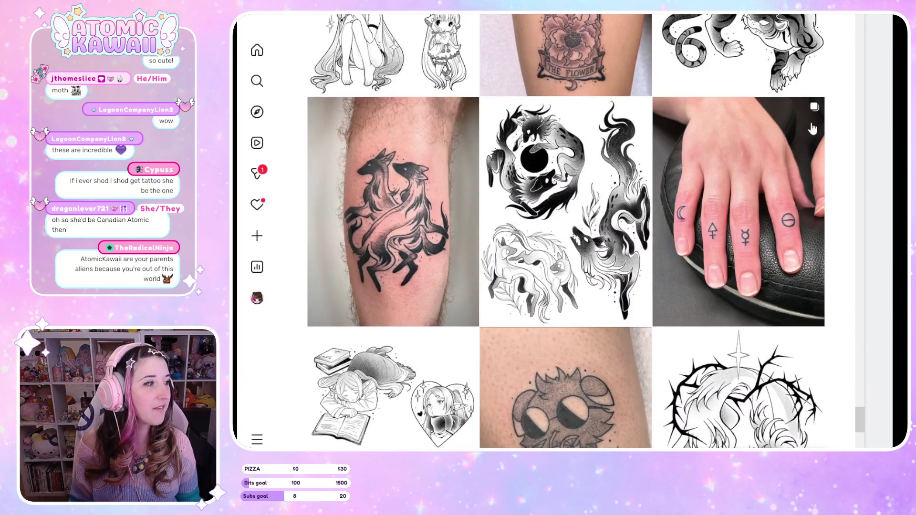
scroll(812, 128, down, 3)
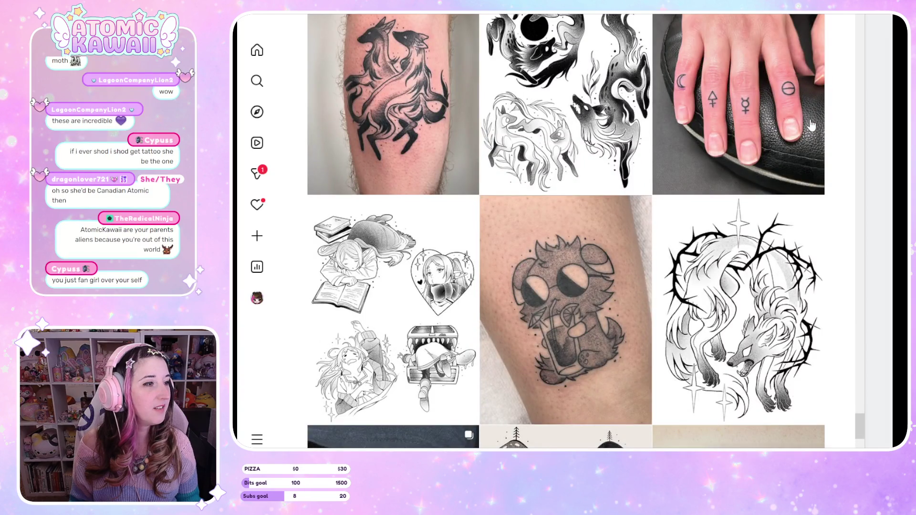
scroll(811, 125, down, 6)
scroll(361, 243, up, 3)
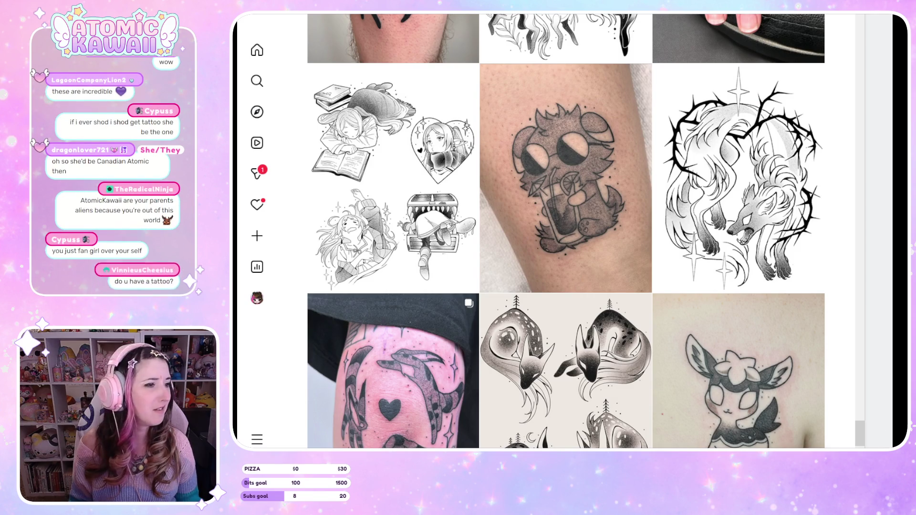
scroll(578, 425, down, 5)
scroll(578, 425, down, 1)
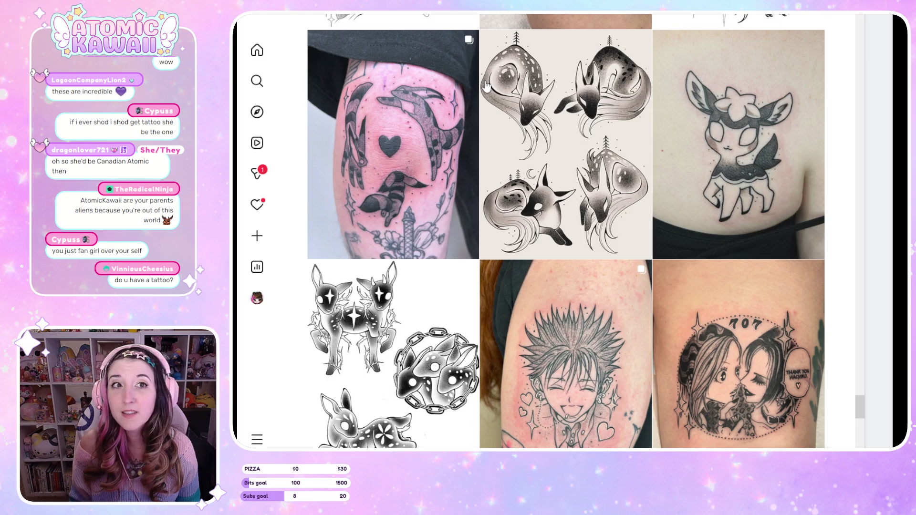
scroll(486, 86, down, 3)
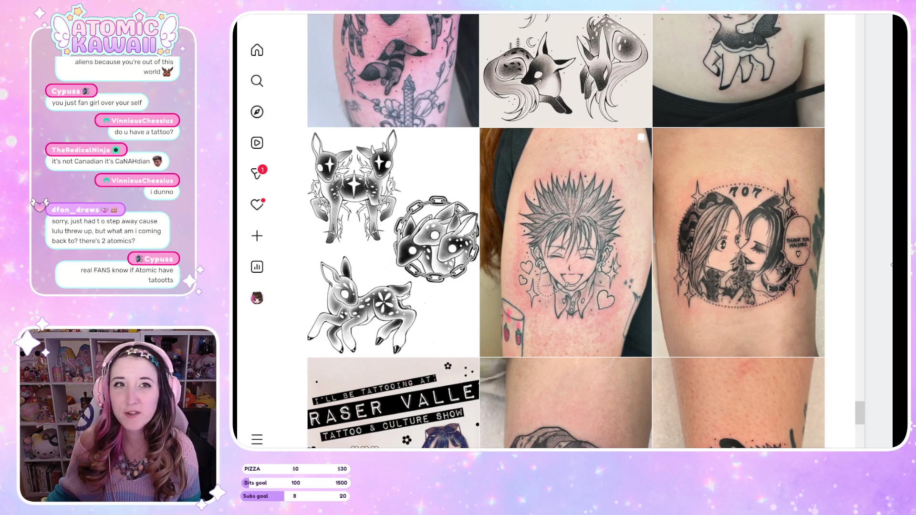
scroll(804, 117, down, 3)
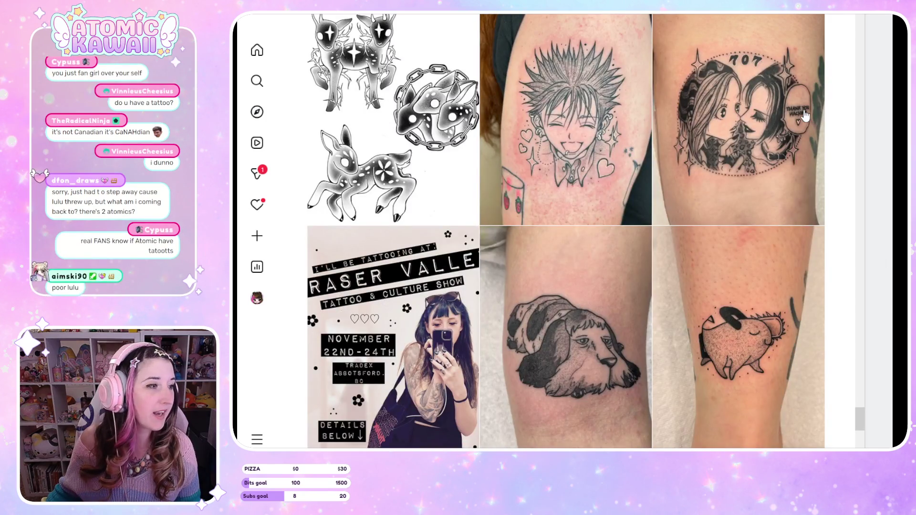
scroll(782, 143, up, 5)
scroll(778, 154, up, 10)
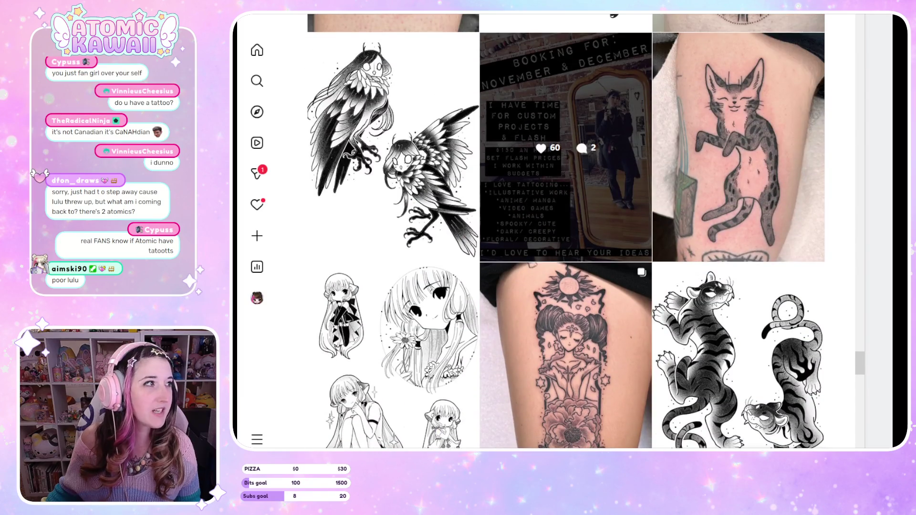
click(566, 157)
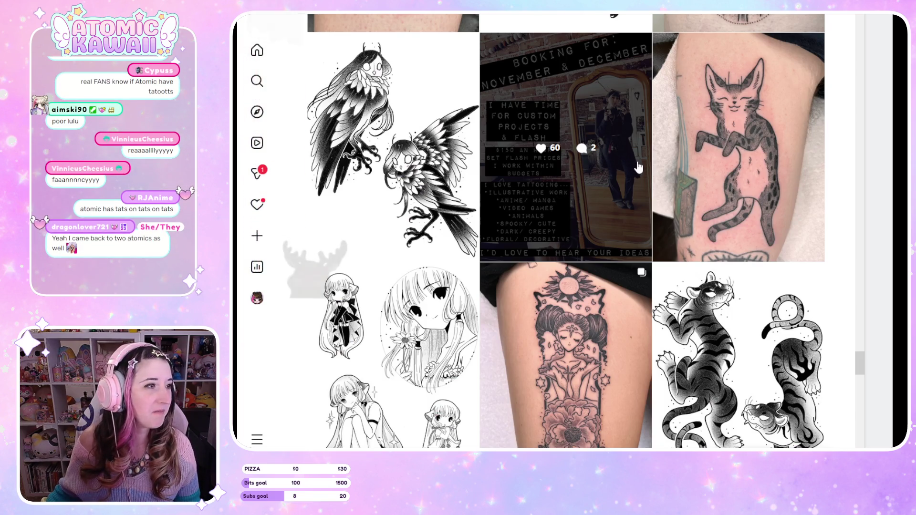
Scroll down to the Pokémon forearm tattoo thumbnail and open its post.
scroll(639, 169, up, 5)
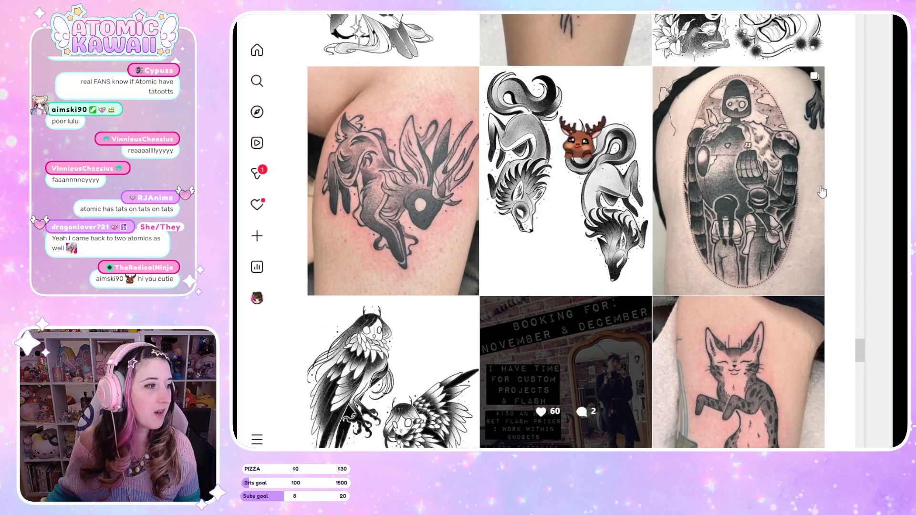
scroll(842, 236, down, 10)
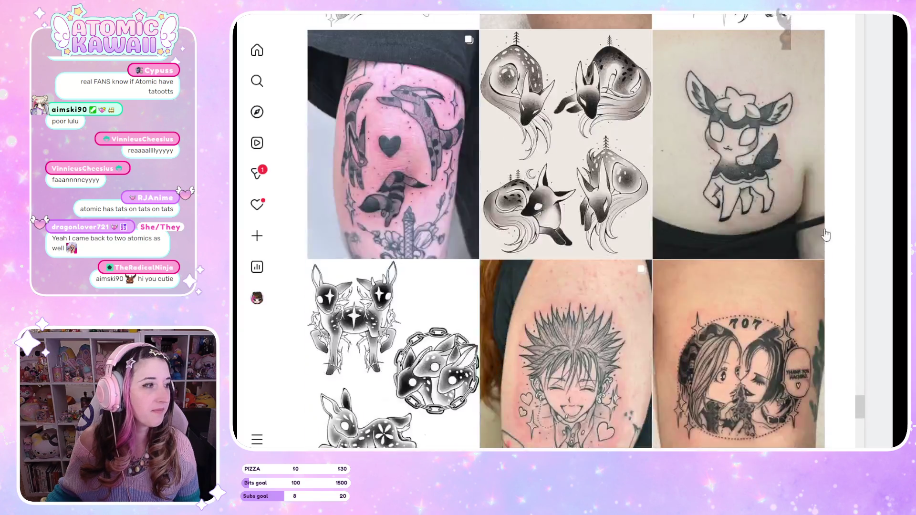
scroll(825, 236, down, 12)
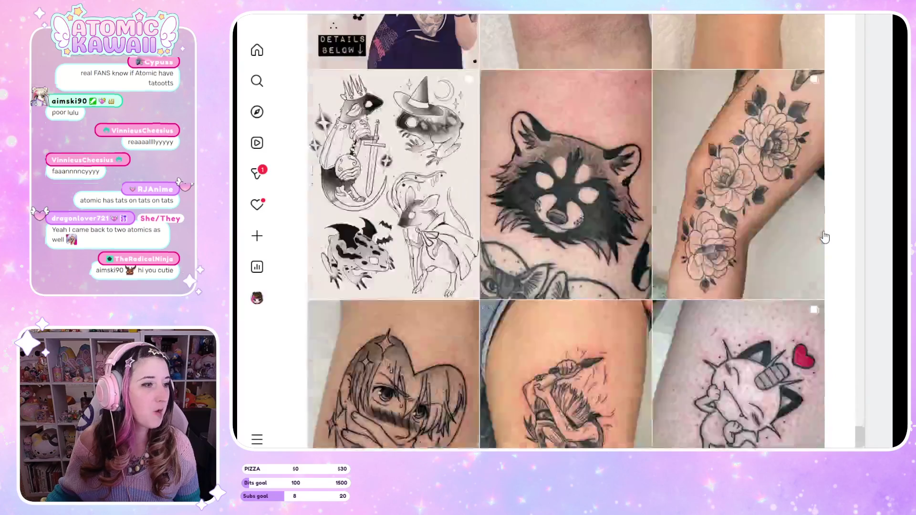
scroll(825, 237, down, 6)
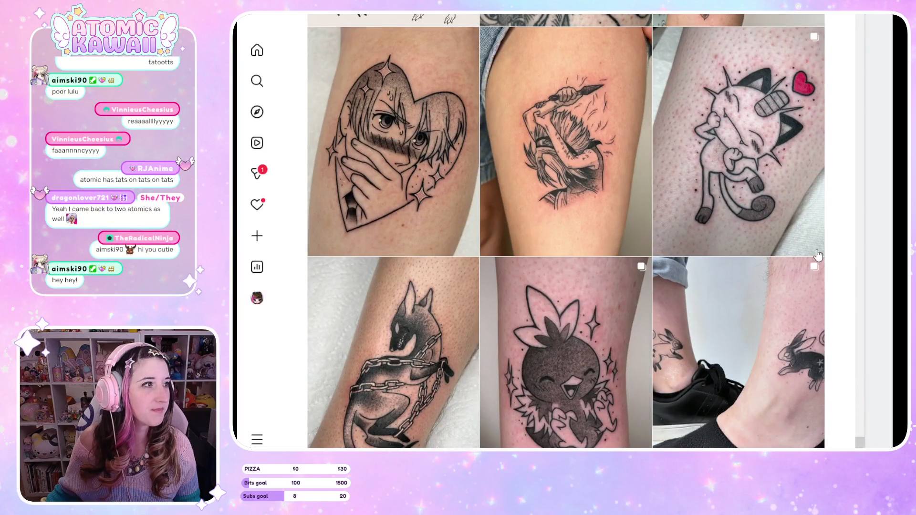
scroll(817, 254, down, 3)
scroll(846, 275, down, 3)
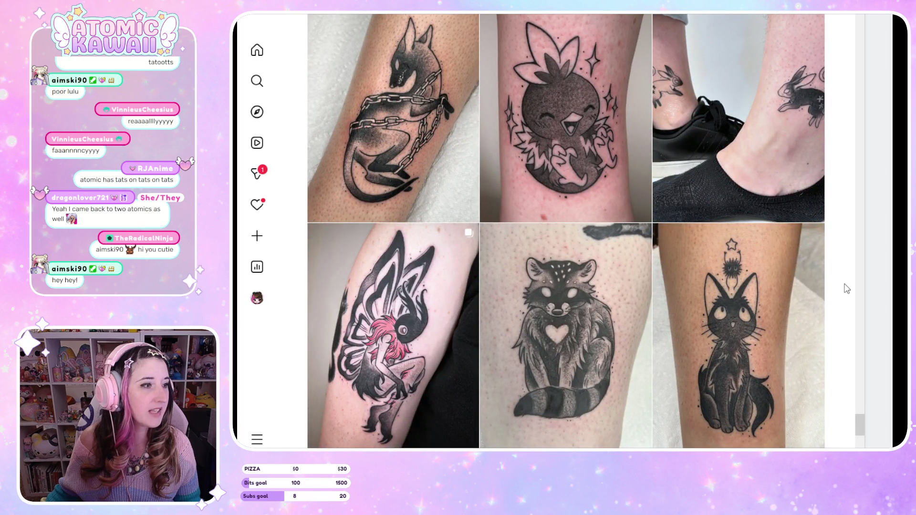
scroll(846, 288, down, 5)
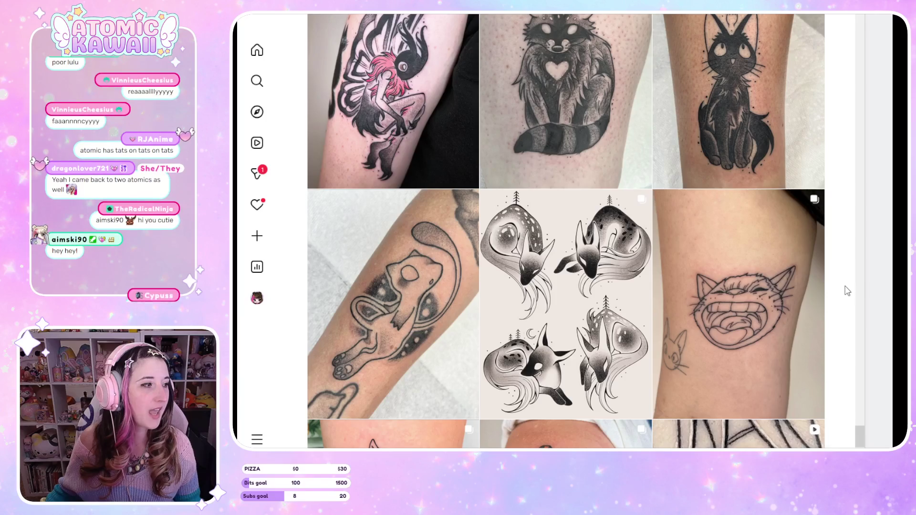
scroll(847, 290, down, 5)
scroll(838, 291, down, 5)
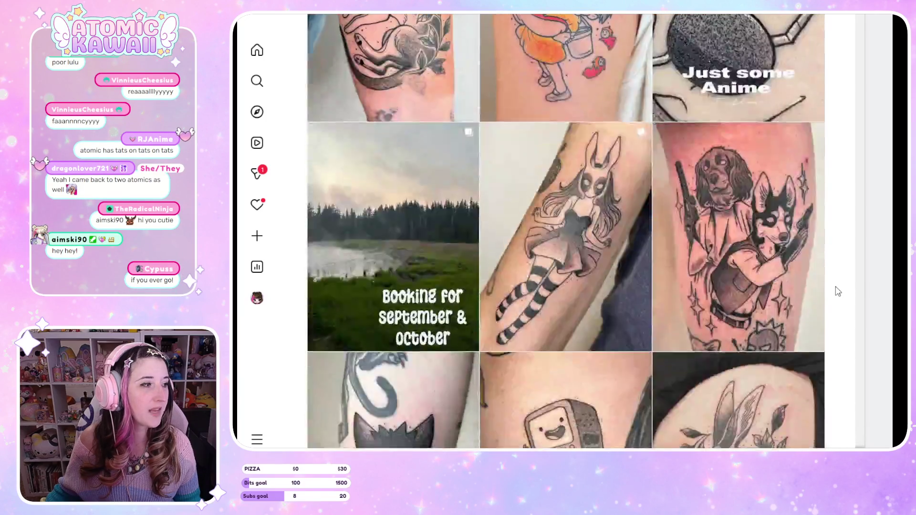
scroll(838, 291, down, 2)
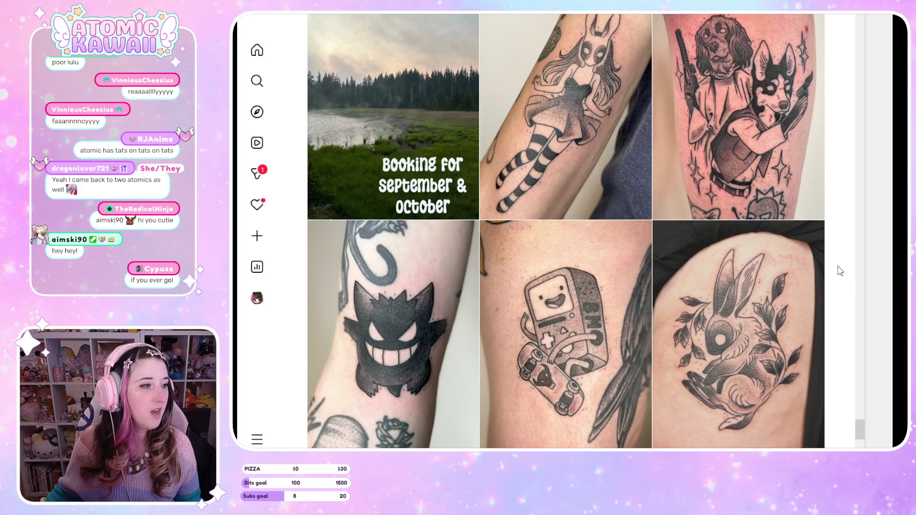
scroll(838, 274, down, 8)
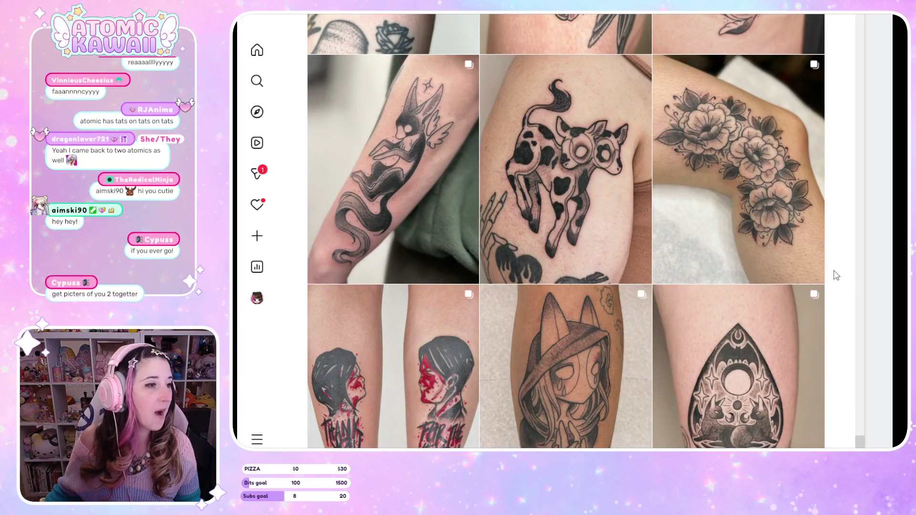
scroll(836, 275, down, 3)
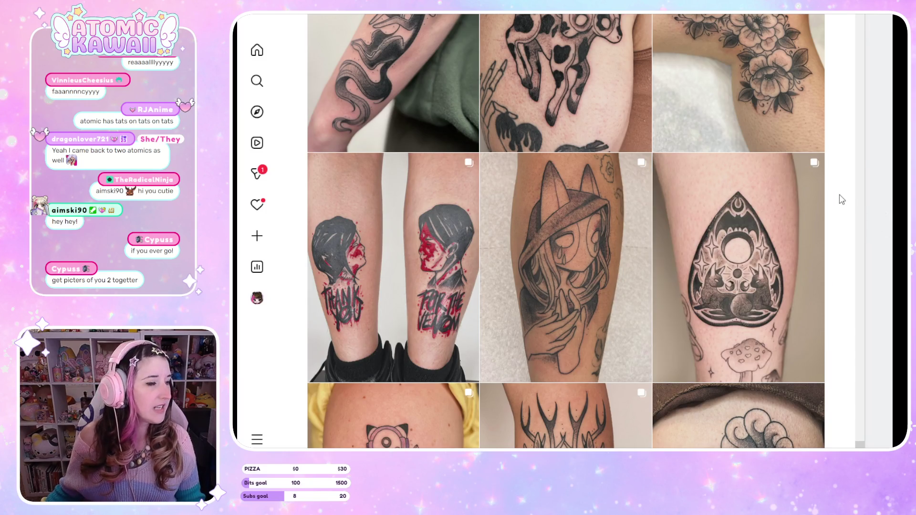
scroll(841, 200, down, 6)
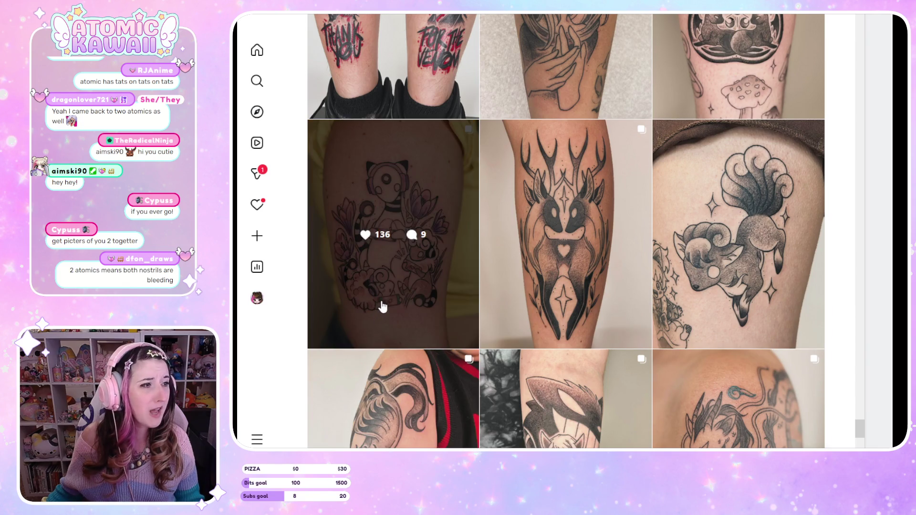
scroll(841, 362, down, 3)
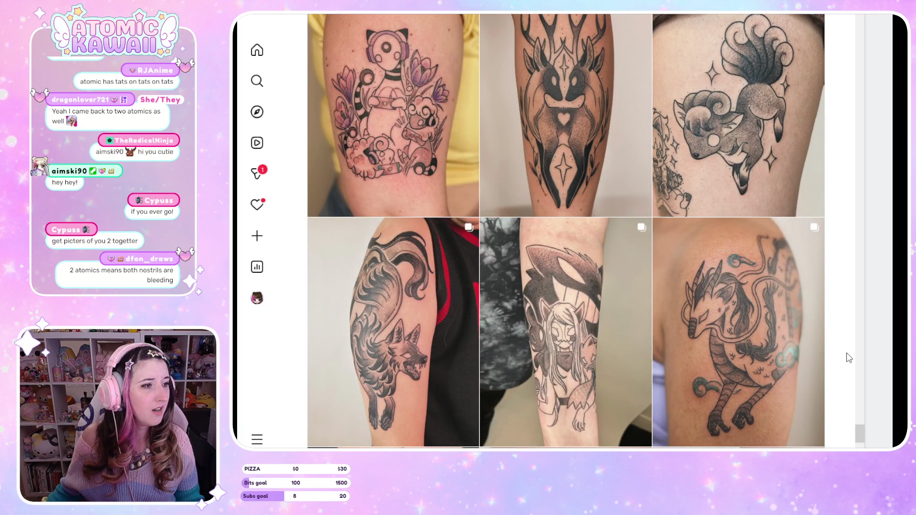
scroll(848, 358, down, 3)
click(563, 241)
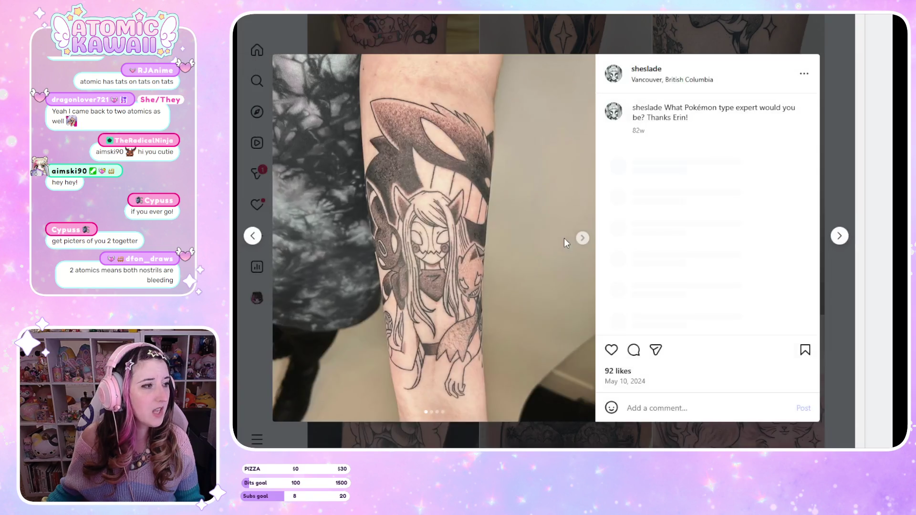
View all three photos of the Pokémon tattoo post, then close it and scroll the grid.
click(582, 239)
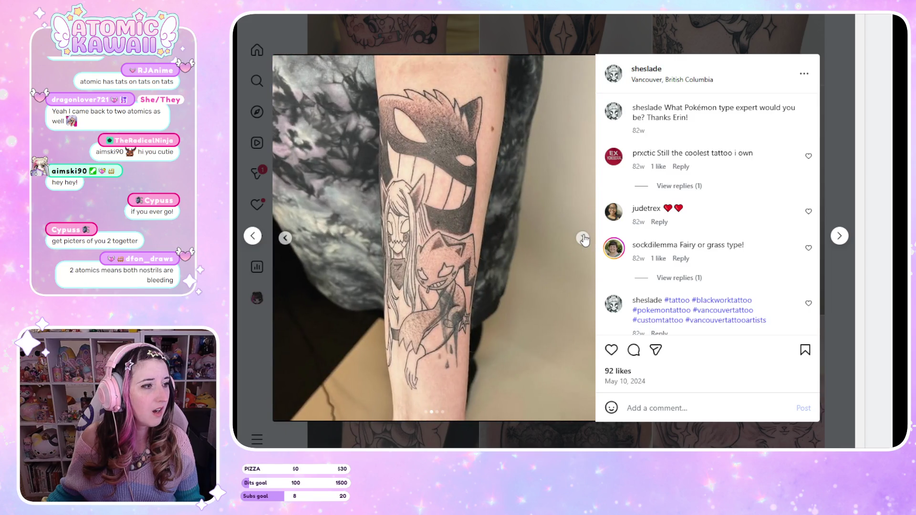
click(583, 238)
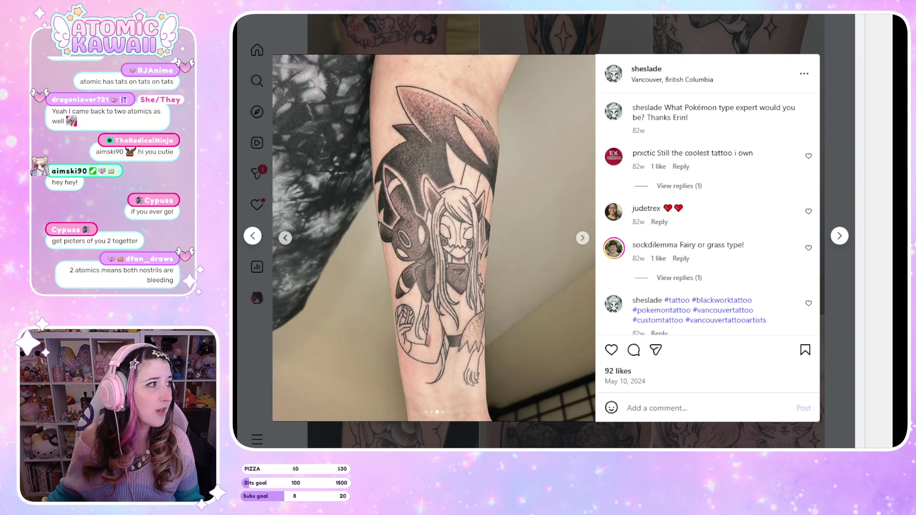
click(810, 53)
scroll(812, 57, down, 7)
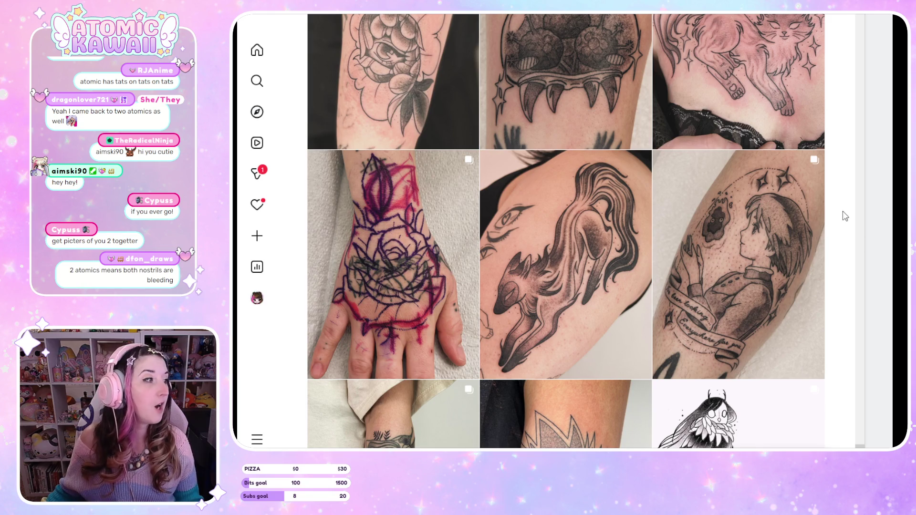
scroll(838, 214, down, 5)
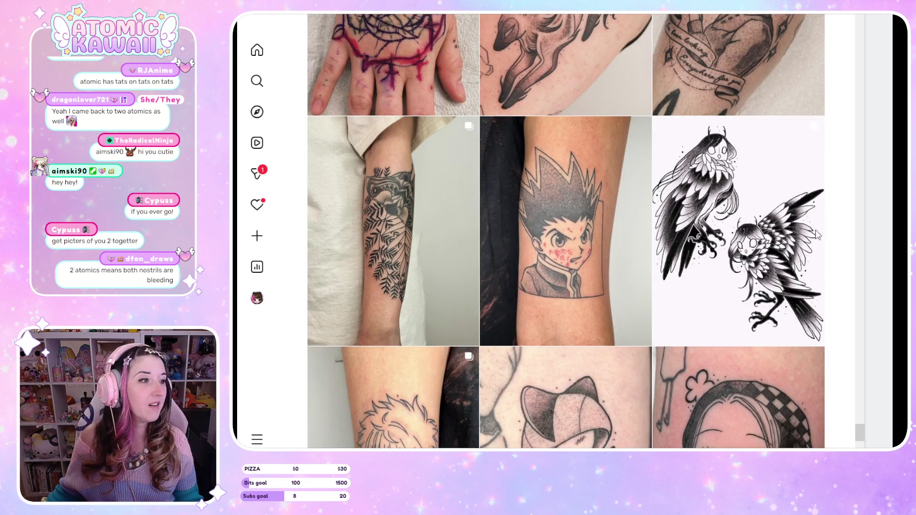
click(360, 273)
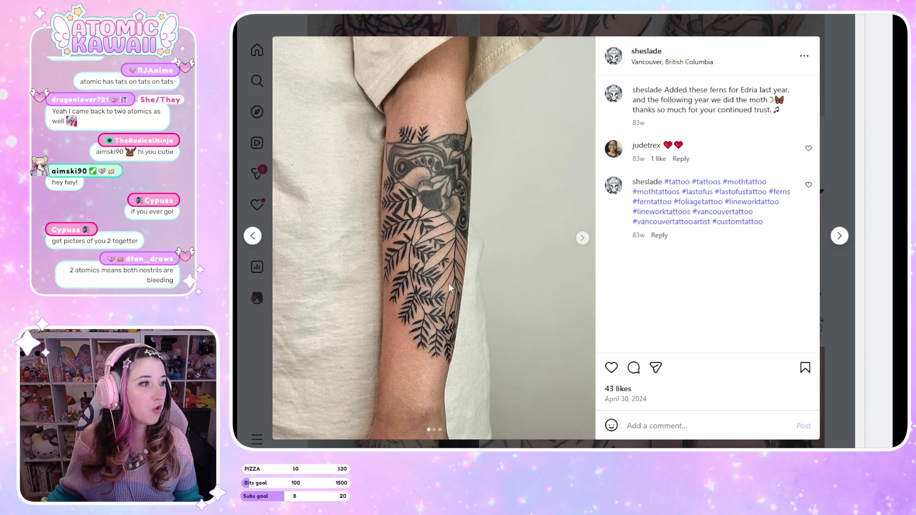
click(583, 238)
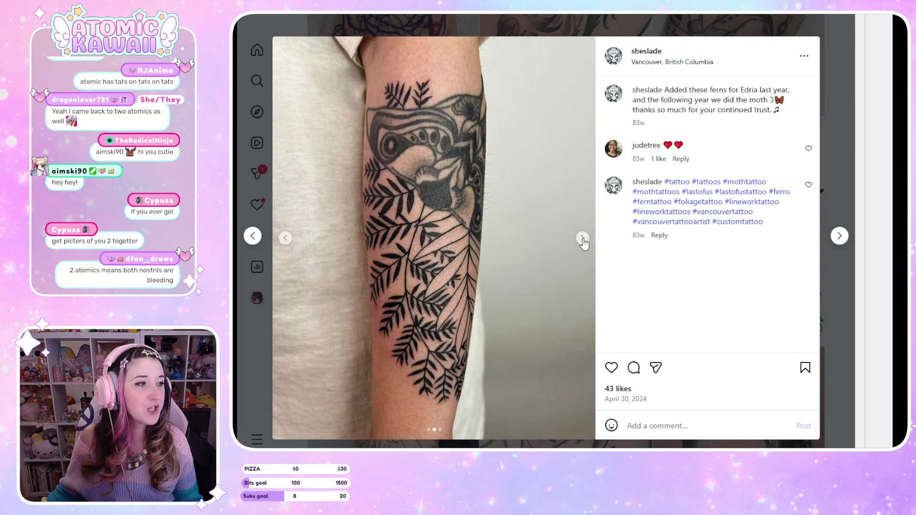
click(582, 238)
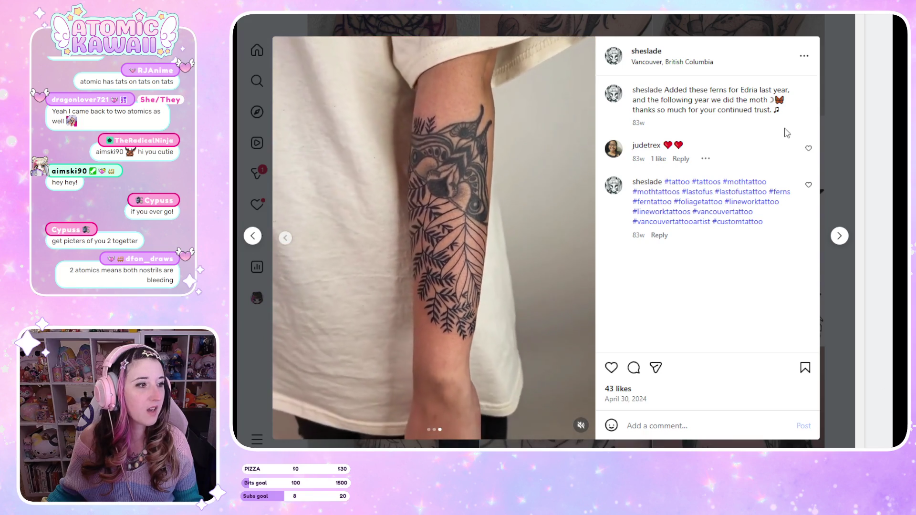
click(832, 36)
scroll(831, 35, down, 5)
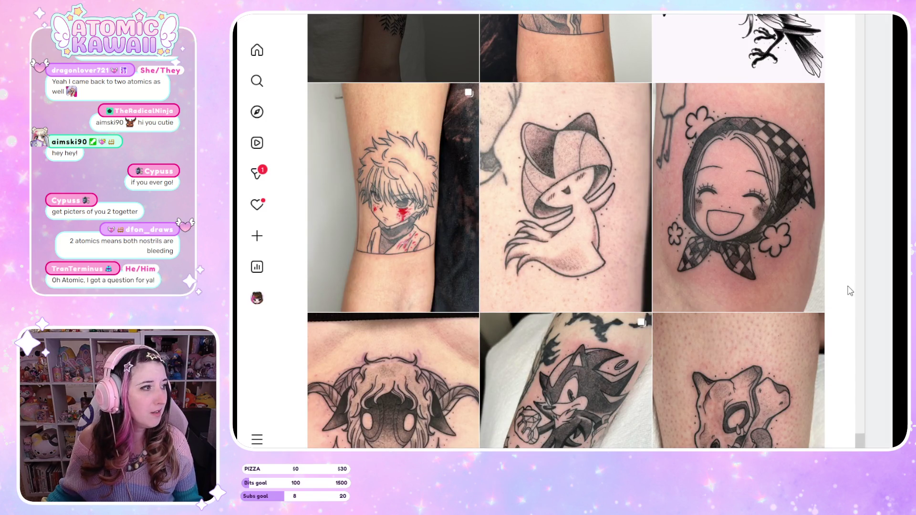
scroll(849, 290, down, 3)
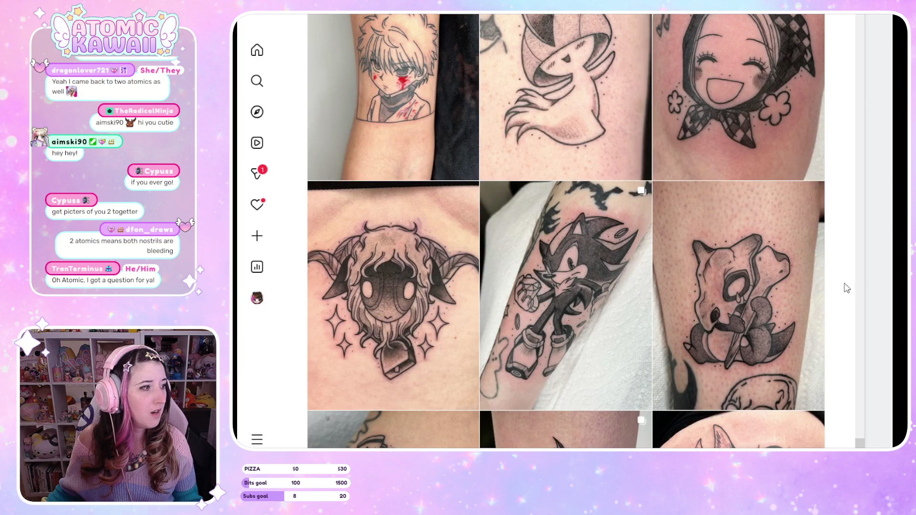
scroll(848, 288, down, 3)
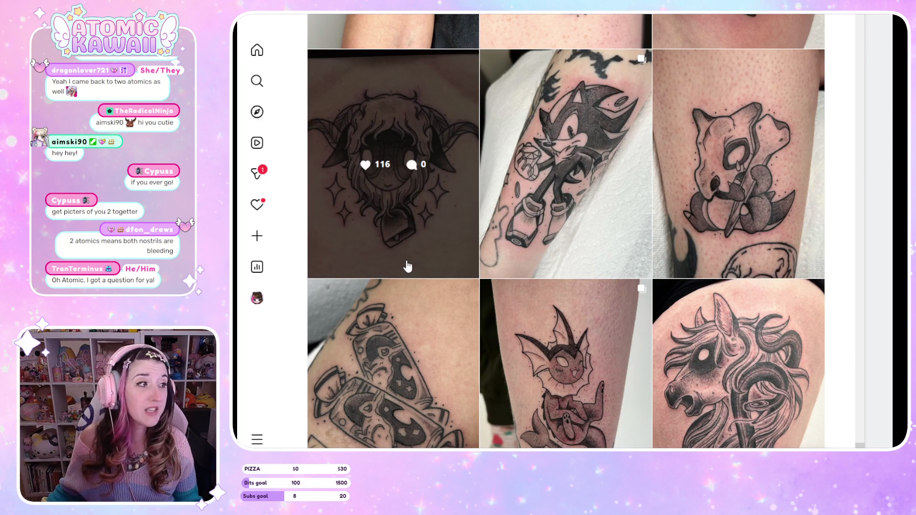
scroll(847, 271, down, 1)
scroll(847, 271, down, 5)
scroll(848, 270, down, 3)
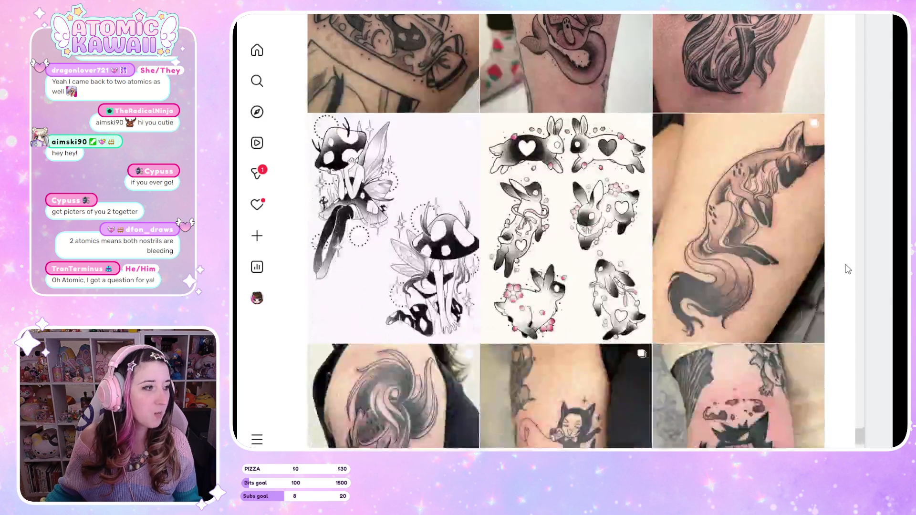
scroll(848, 272, down, 3)
scroll(850, 281, down, 5)
scroll(628, 286, up, 3)
scroll(847, 236, down, 3)
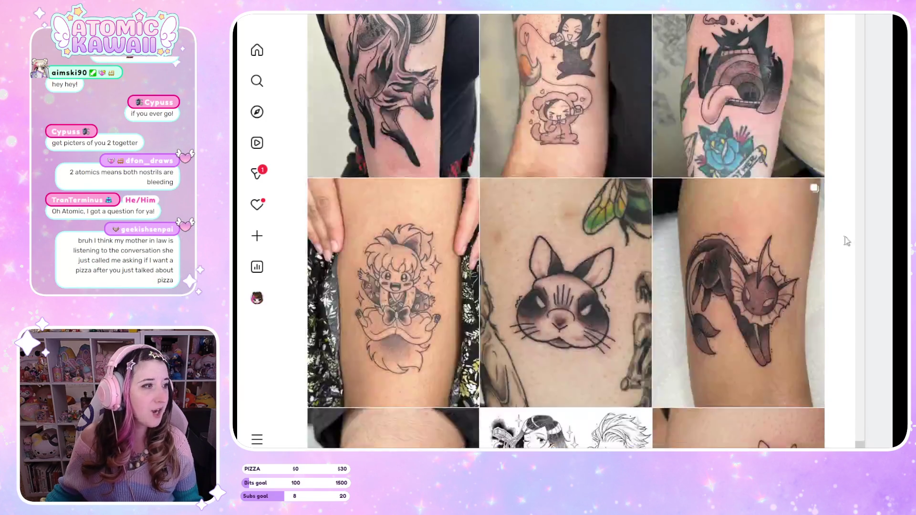
scroll(840, 242, down, 5)
scroll(835, 248, down, 3)
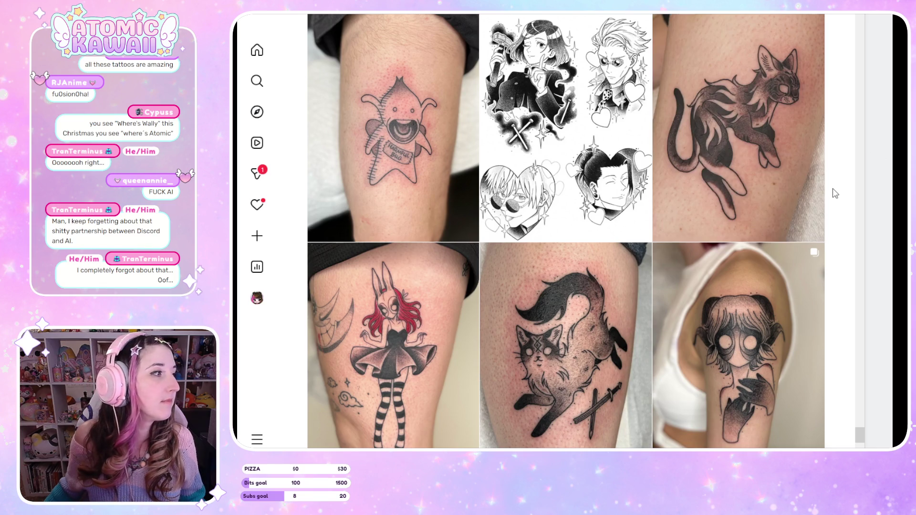
scroll(847, 200, down, 5)
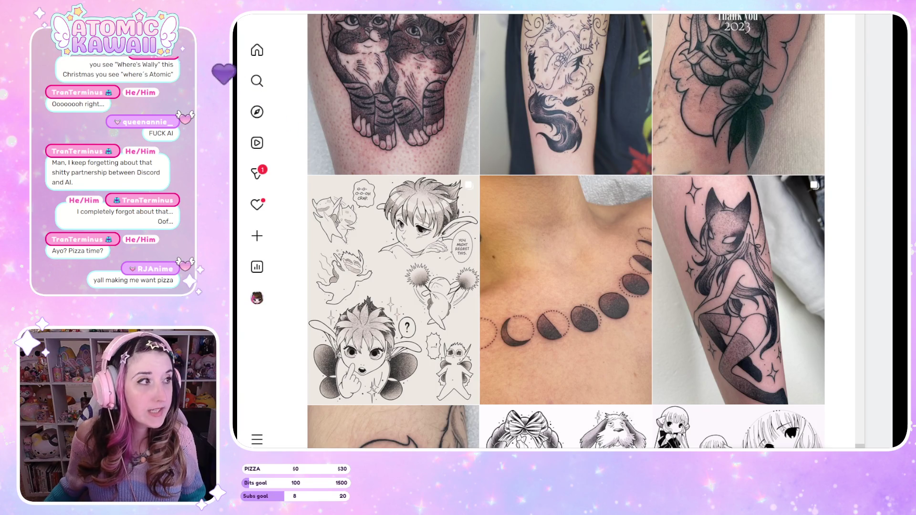
click(614, 15)
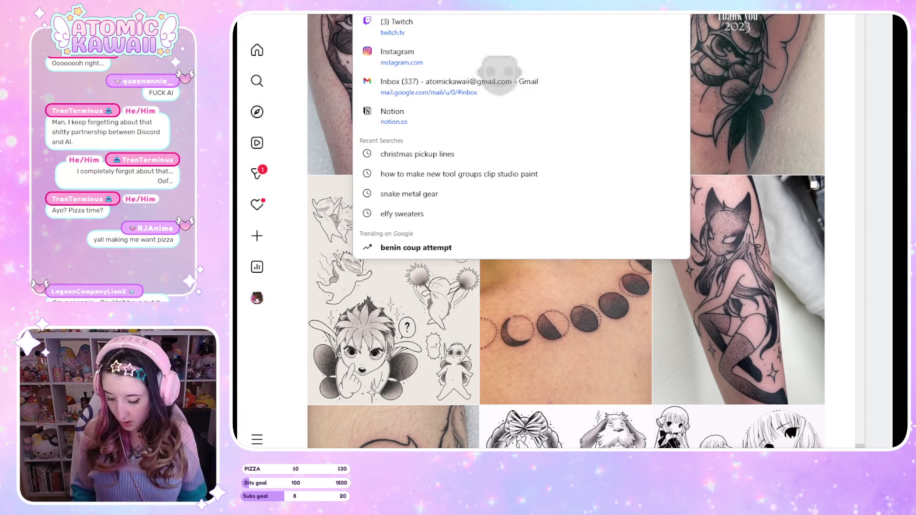
click(838, 158)
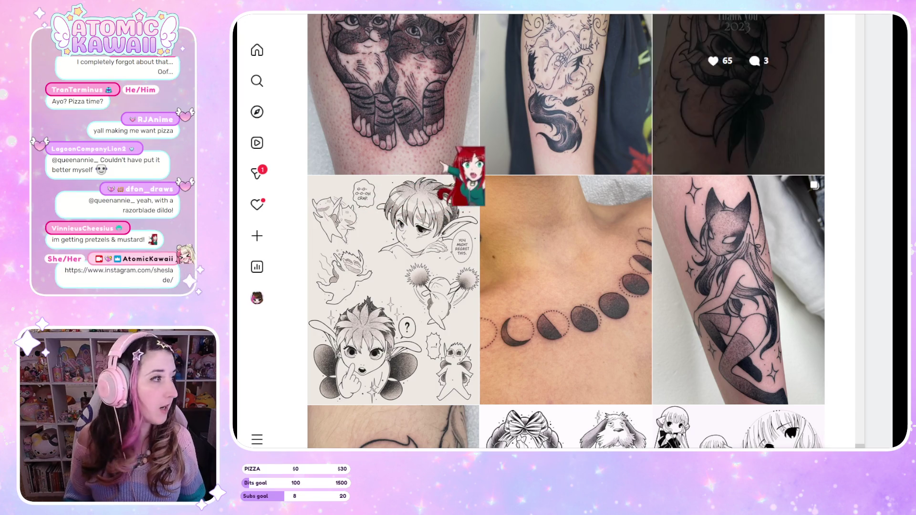
scroll(864, 213, up, 10)
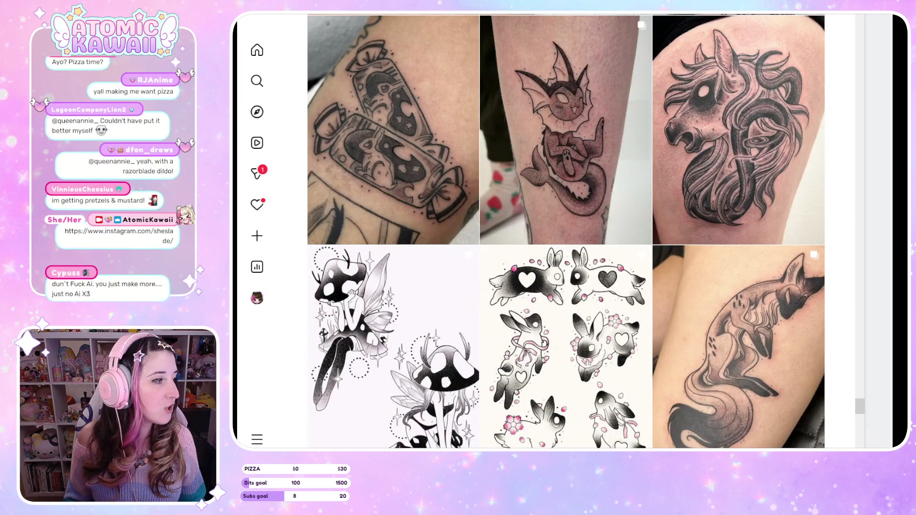
scroll(844, 415, up, 10)
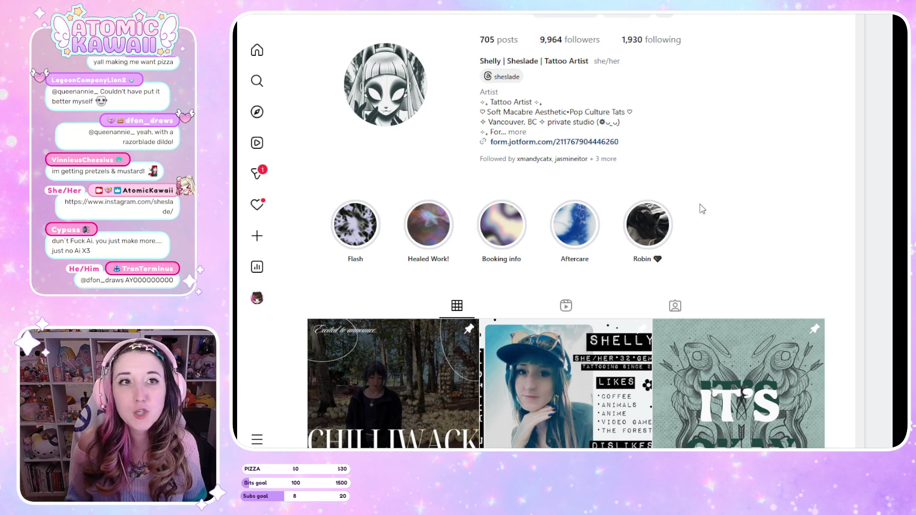
scroll(745, 196, down, 3)
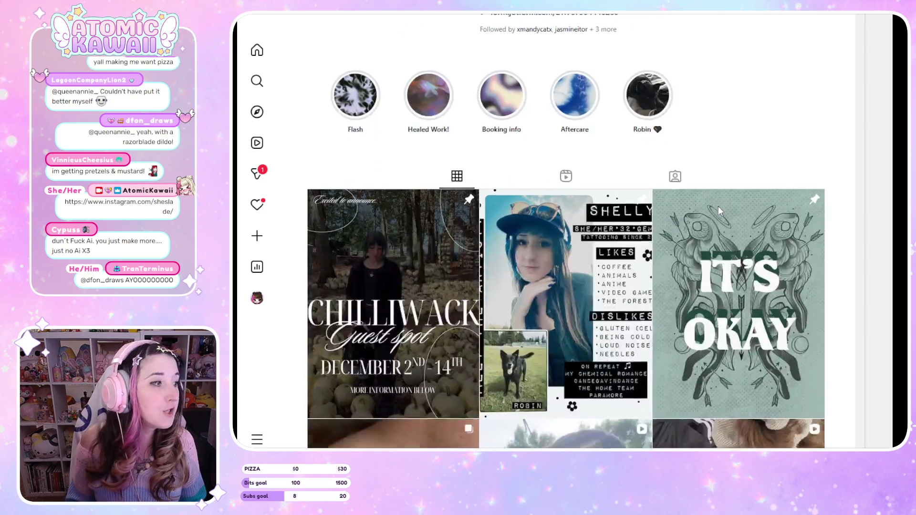
scroll(715, 116, up, 3)
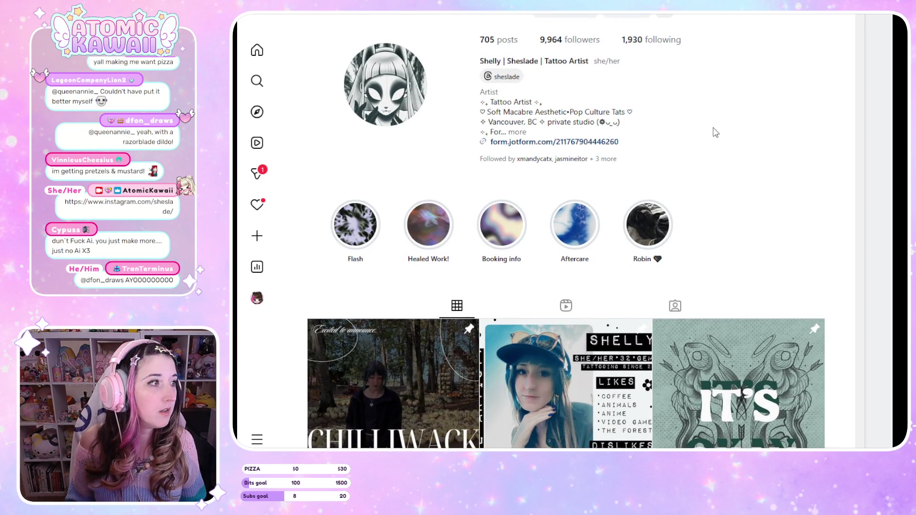